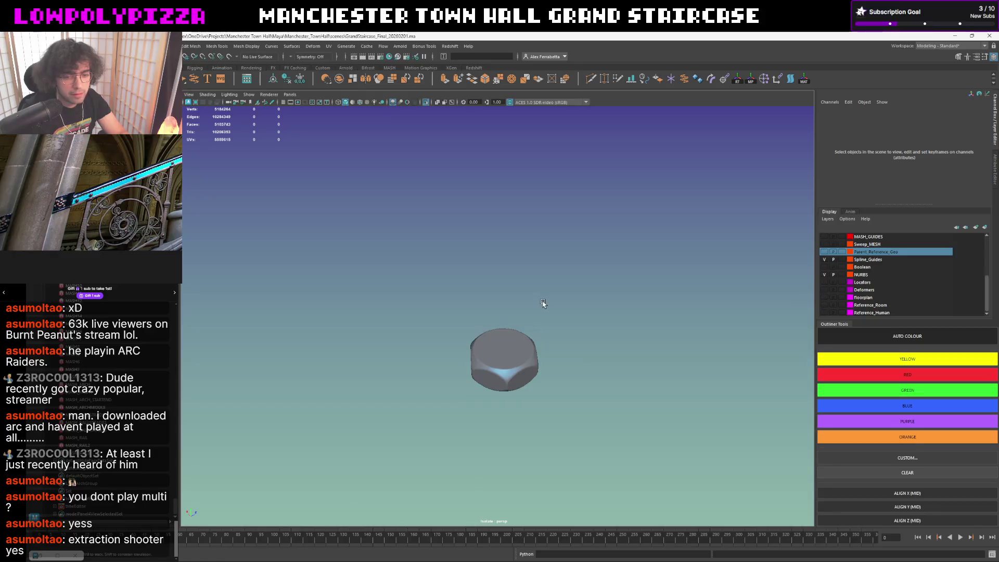
Show the full staircase in X-Ray, select pCylinder954 and nudge it along X.
{"action": "key", "text": "ctrl+1"}
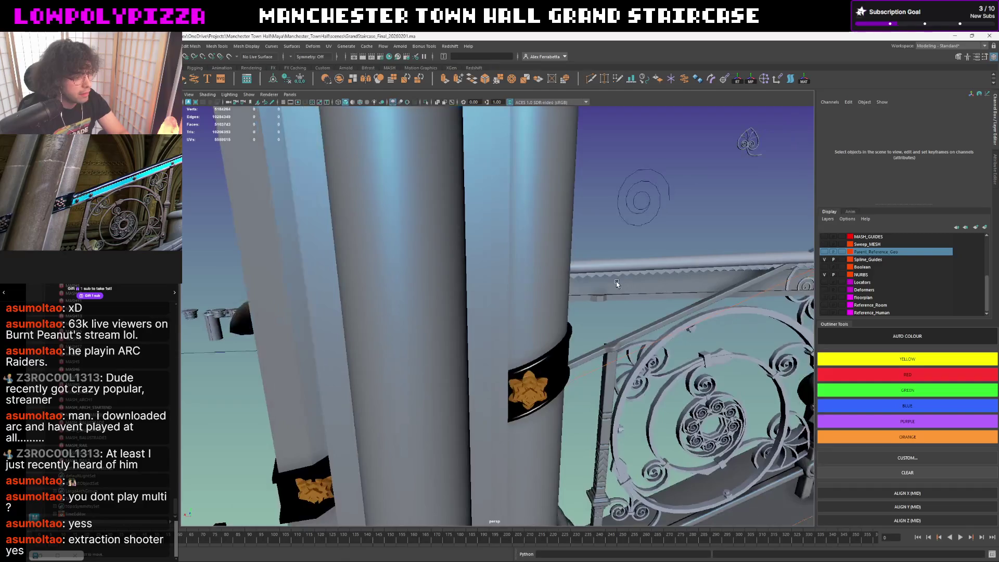
{"action": "left_click", "coordinate": [439, 104]}
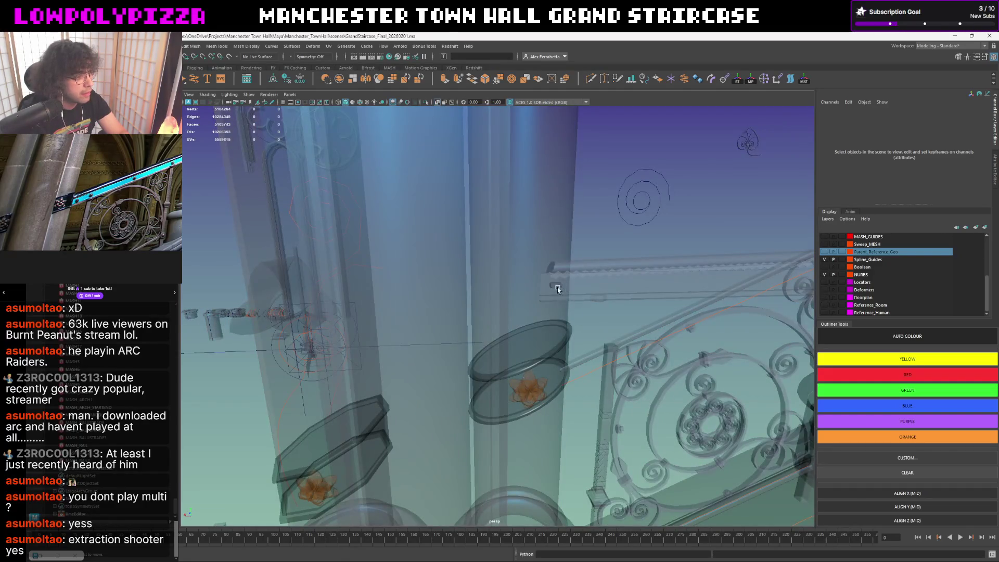
{"action": "left_click", "coordinate": [557, 287]}
{"action": "left_click", "coordinate": [556, 284]}
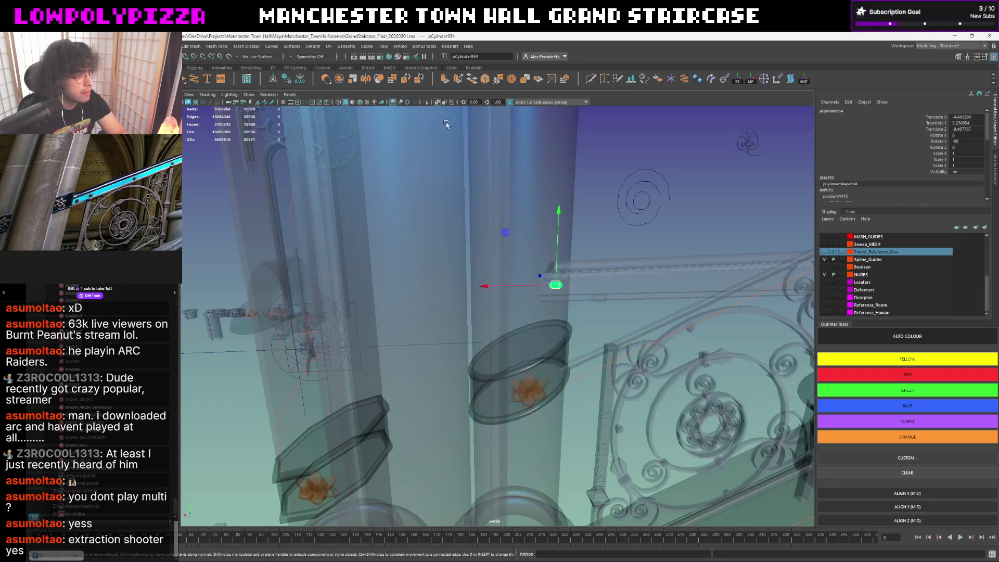
{"action": "left_click_drag", "start_coordinate": [523, 286], "coordinate": [593, 285]}
Turn X-Ray off, slide the cylinder further to about X -4.53, and isolate it.
{"action": "mouse_move", "coordinate": [594, 219]}
{"action": "left_mouse_down", "text": "alt"}
{"action": "mouse_move", "coordinate": [548, 298]}
{"action": "mouse_move", "coordinate": [489, 315]}
{"action": "left_mouse_up", "text": "alt"}
{"action": "left_click", "coordinate": [442, 103]}
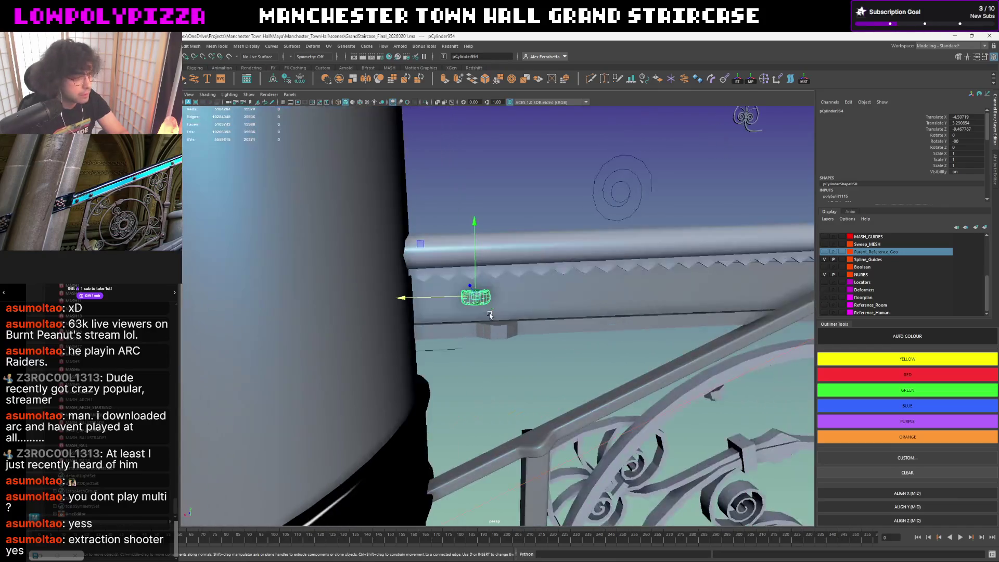
{"action": "left_click_drag", "start_coordinate": [424, 299], "coordinate": [507, 320]}
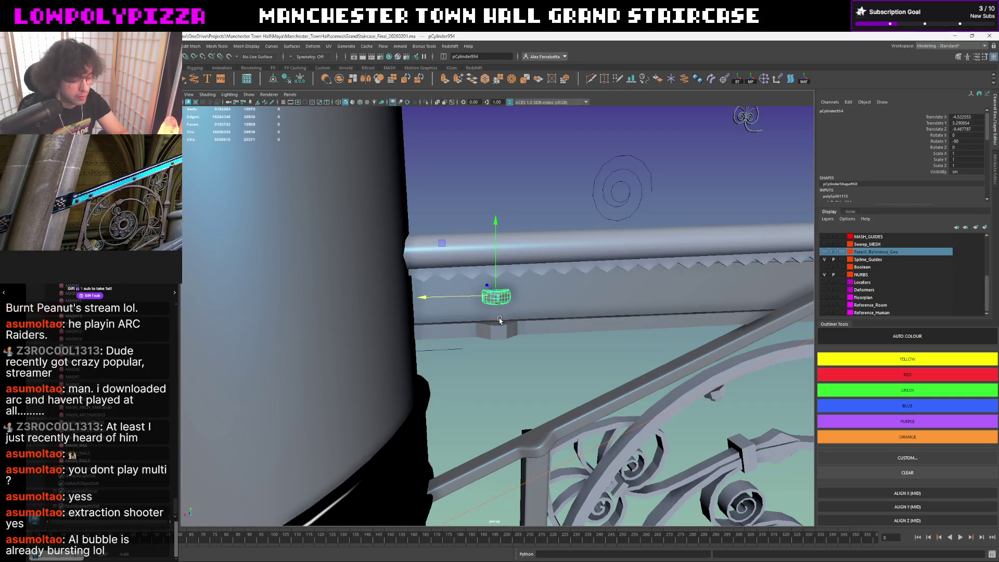
{"action": "middle_click_drag", "start_coordinate": [504, 221], "coordinate": [521, 246], "text": "alt"}
{"action": "key", "text": "ctrl+1"}
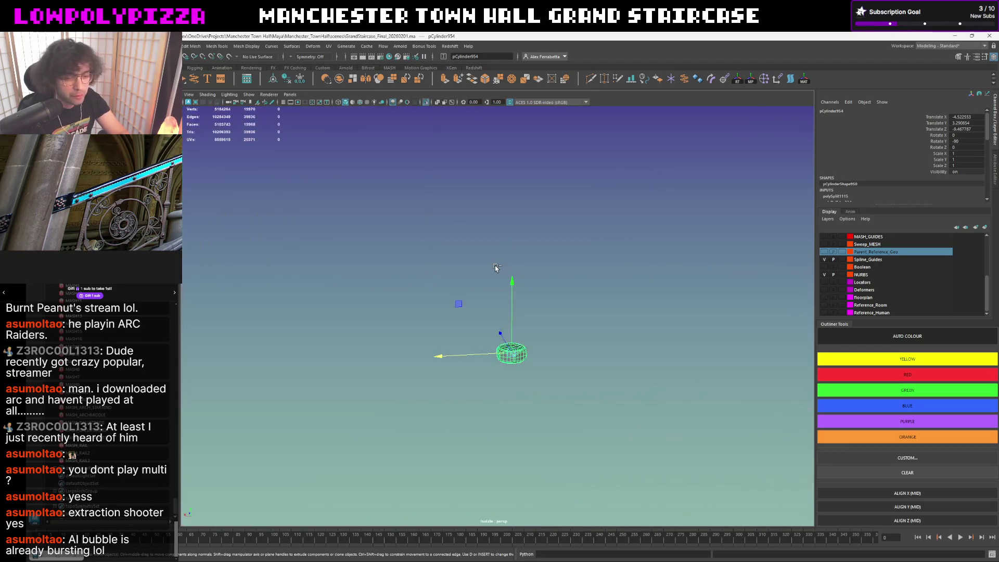
Create a poly cube and snap it onto the top face of the isolated cylinder.
{"action": "key", "text": "f"}
{"action": "left_click_drag", "start_coordinate": [495, 264], "coordinate": [518, 249], "text": "alt"}
{"action": "left_click", "coordinate": [518, 249]}
{"action": "left_click", "coordinate": [517, 249]}
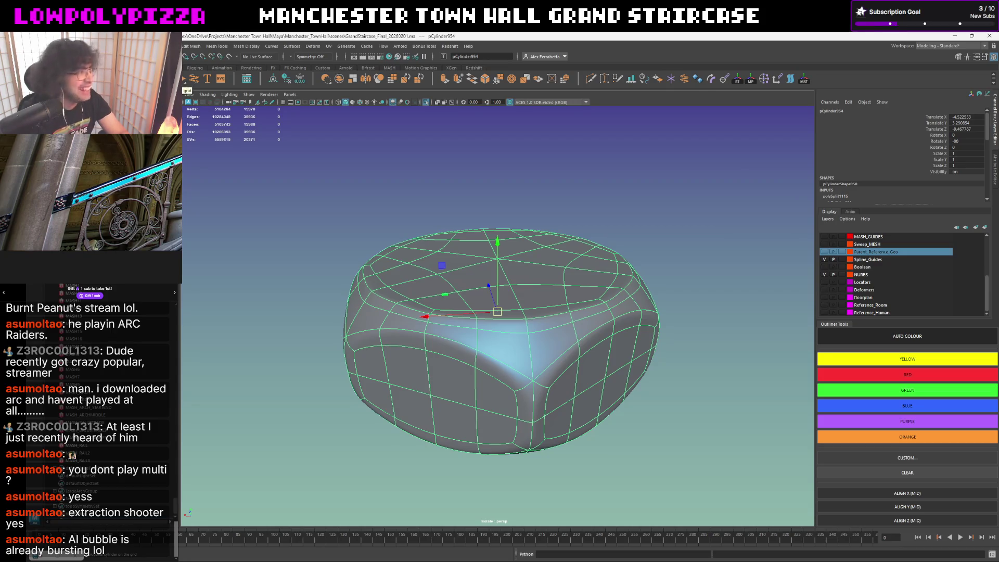
{"action": "right_click_drag", "start_coordinate": [276, 178], "coordinate": [477, 274], "text": "shift"}
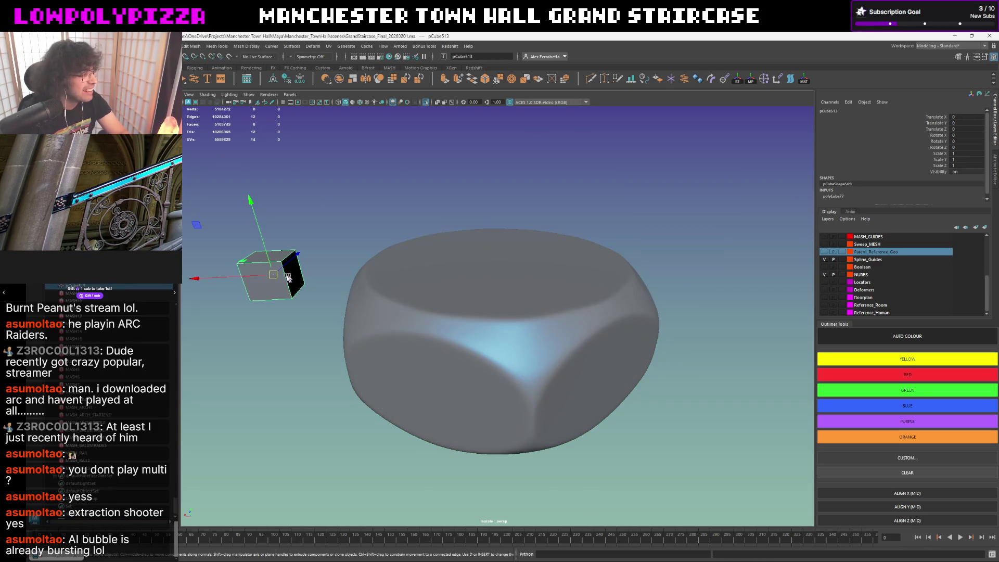
{"action": "key", "text": "alt+b"}
{"action": "mouse_move", "coordinate": [277, 285]}
{"action": "middle_mouse_down"}
{"action": "mouse_move", "coordinate": [435, 264]}
{"action": "mouse_move", "coordinate": [490, 269]}
{"action": "middle_mouse_up"}
Turn on wireframe on shaded and set polyCube77 width, height and depth to 0.01.
{"action": "left_click", "coordinate": [359, 102]}
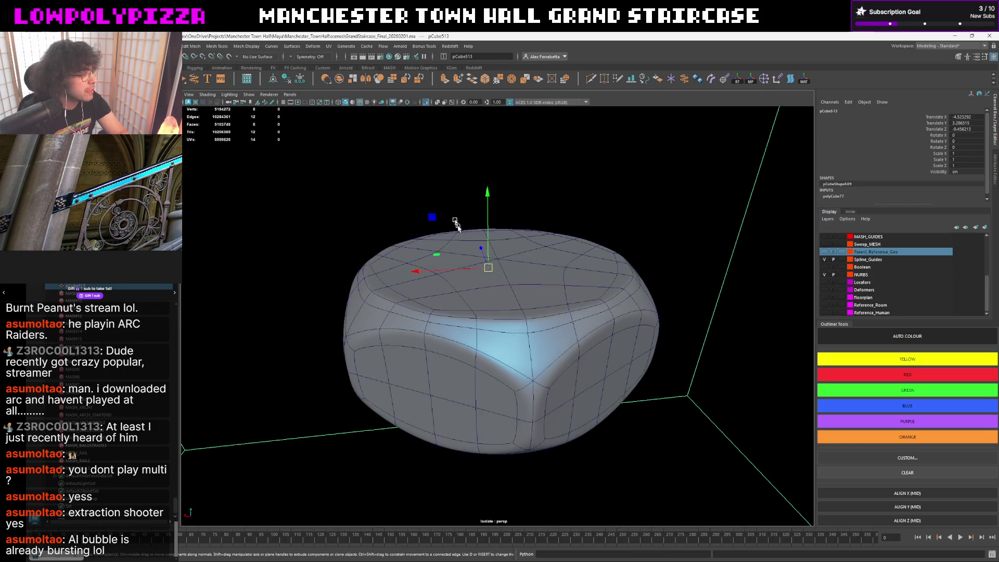
{"action": "left_click_drag", "start_coordinate": [488, 267], "coordinate": [497, 261]}
{"action": "left_click", "coordinate": [836, 196]}
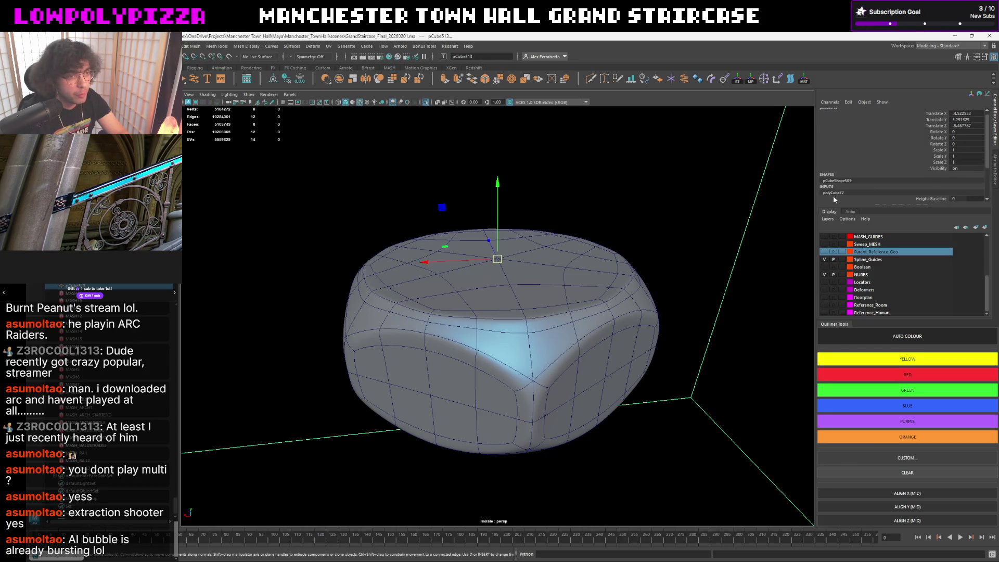
{"action": "scroll", "coordinate": [940, 198], "scroll_direction": "down", "scroll_amount": 3}
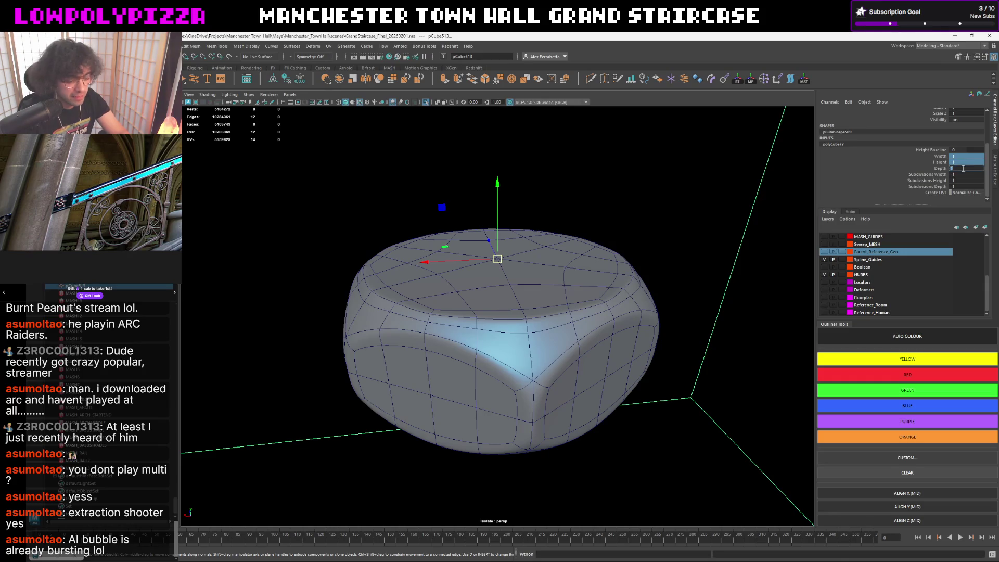
{"action": "key", "text": "Return"}
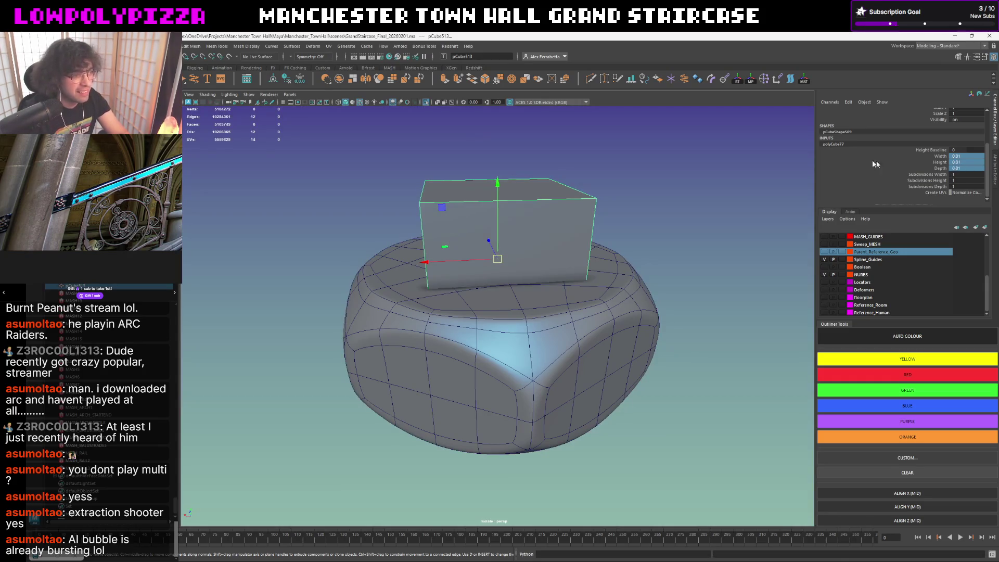
Resize polyCube77 to 0.015 width, height and depth, previewing it smoothed.
{"action": "key", "text": "3"}
{"action": "mouse_move", "coordinate": [595, 214]}
{"action": "left_mouse_down", "text": "alt"}
{"action": "mouse_move", "coordinate": [624, 218]}
{"action": "mouse_move", "coordinate": [624, 234]}
{"action": "mouse_move", "coordinate": [602, 222]}
{"action": "mouse_move", "coordinate": [608, 207]}
{"action": "left_mouse_up", "text": "alt"}
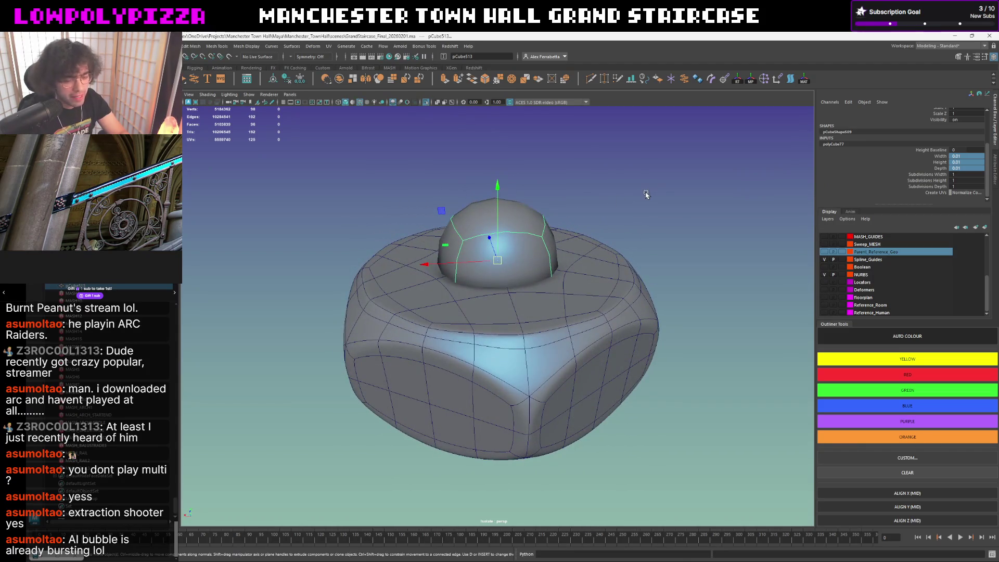
{"action": "double_click", "coordinate": [972, 167]}
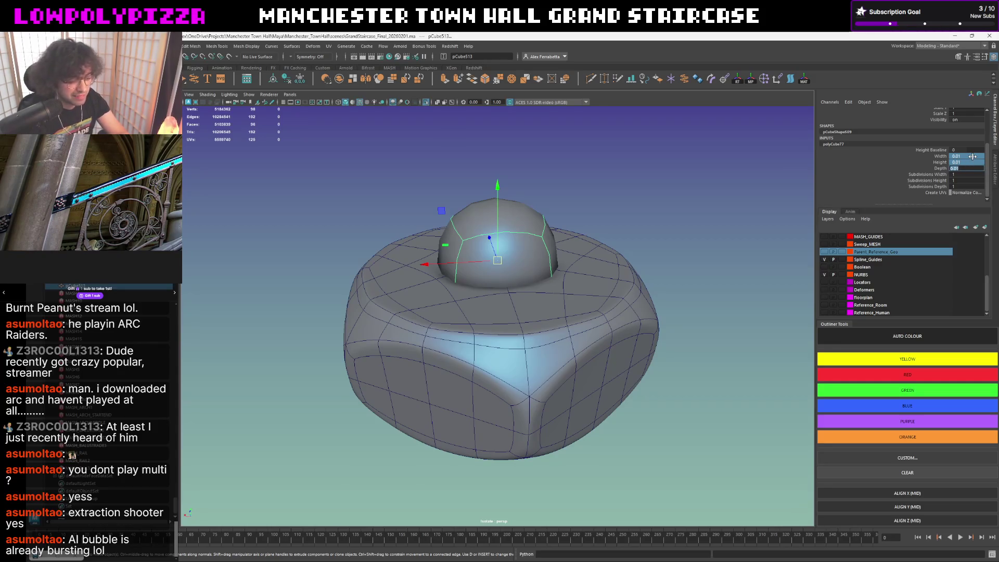
{"action": "key", "text": "Return"}
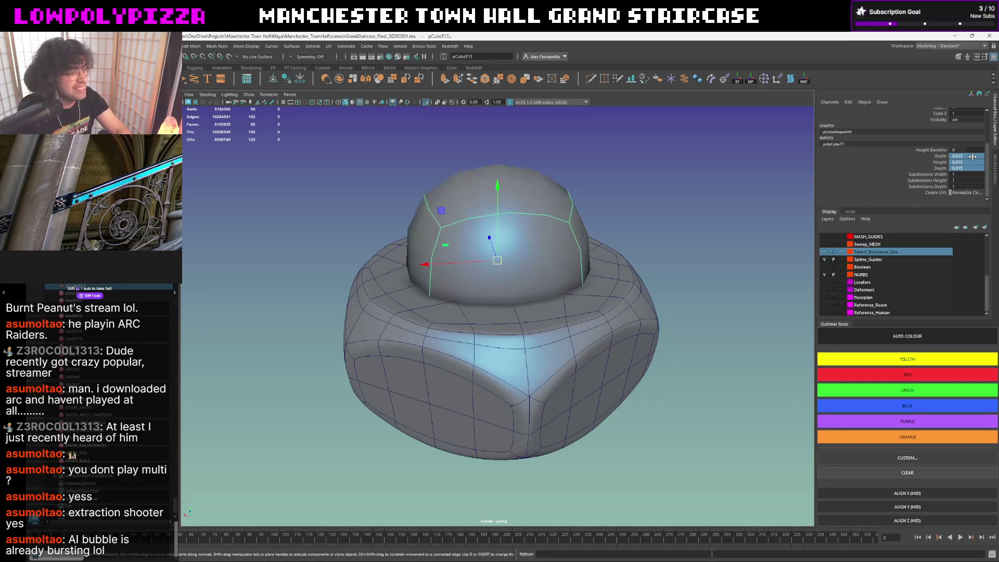
{"action": "scroll", "coordinate": [636, 234], "scroll_direction": "down", "scroll_amount": 5}
{"action": "scroll", "coordinate": [614, 240], "scroll_direction": "up", "scroll_amount": 5}
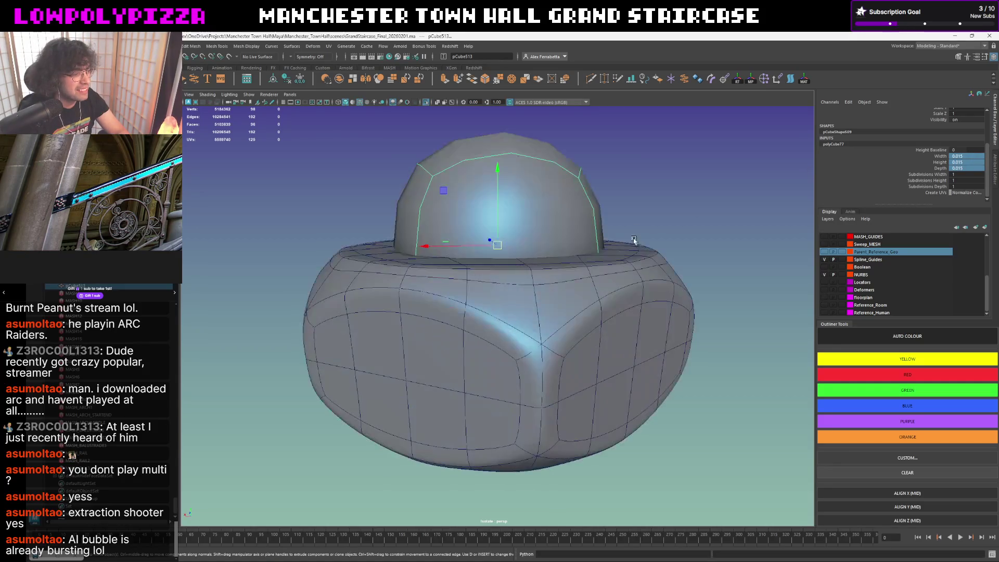
{"action": "key", "text": "1"}
{"action": "scroll", "coordinate": [632, 213], "scroll_direction": "up", "scroll_amount": 3}
{"action": "key", "text": "3"}
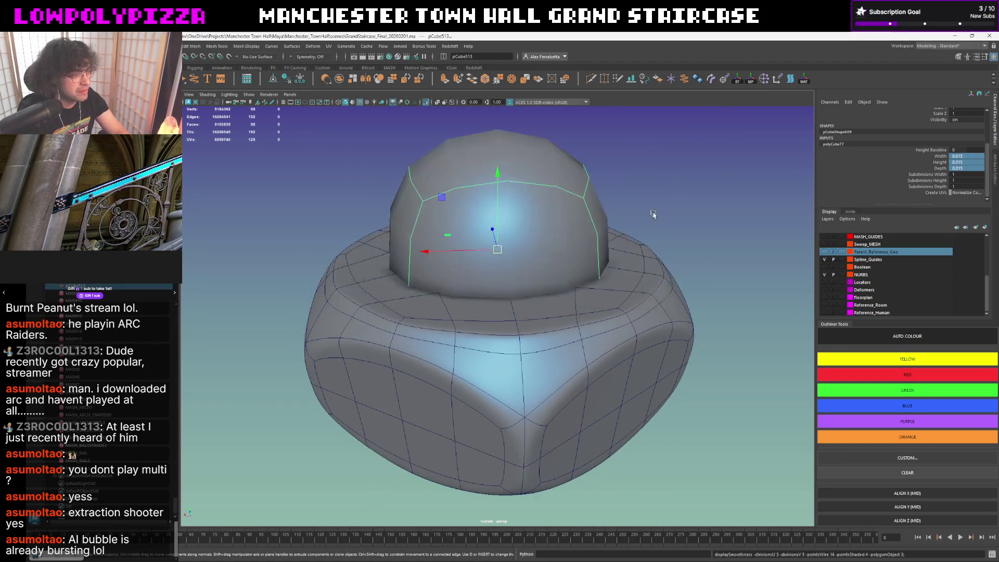
Apply Smooth to the cube from the marking menu, then undo it.
{"action": "right_click", "coordinate": [660, 211], "text": "shift"}
{"action": "left_click", "coordinate": [653, 254]}
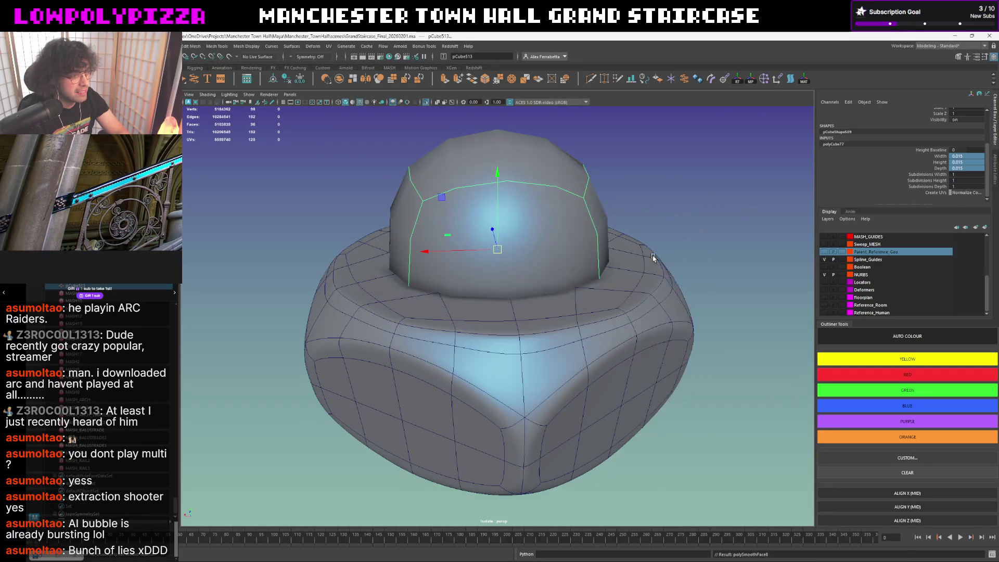
{"action": "key", "text": "ctrl+z"}
{"action": "mouse_move", "coordinate": [607, 242]}
{"action": "left_mouse_down", "text": "alt"}
{"action": "mouse_move", "coordinate": [586, 252]}
{"action": "mouse_move", "coordinate": [529, 225]}
{"action": "left_mouse_up", "text": "alt"}
{"action": "scroll", "coordinate": [530, 232], "scroll_direction": "down", "scroll_amount": 5}
Scale the whole dome up uniformly.
{"action": "key", "text": "w"}
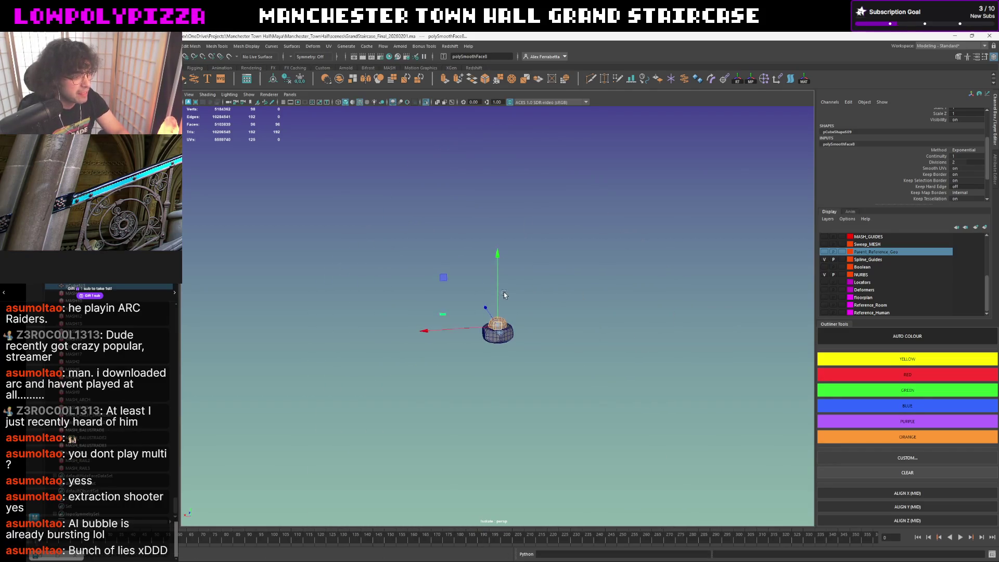
{"action": "scroll", "coordinate": [503, 314], "scroll_direction": "up", "scroll_amount": 3}
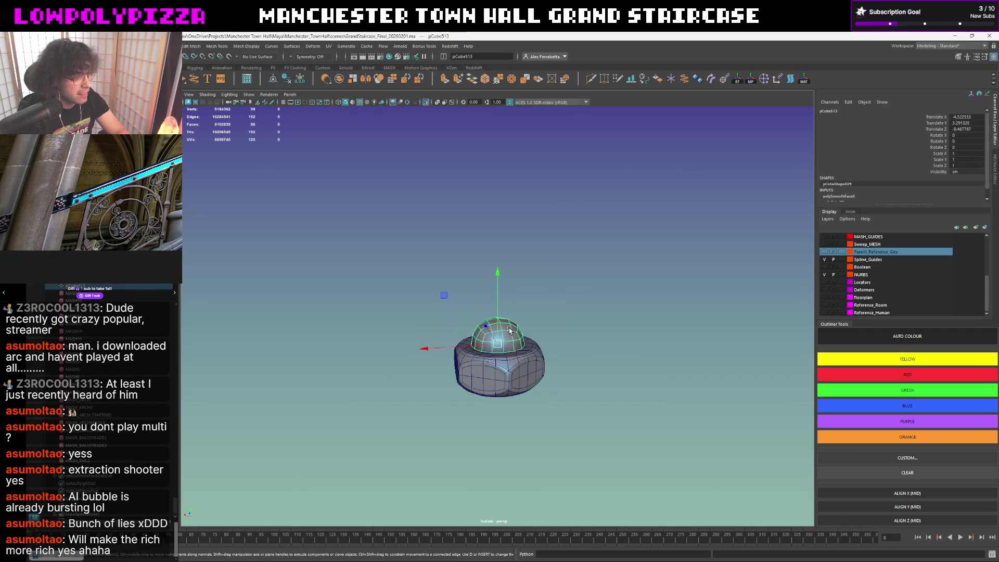
{"action": "key", "text": "F8"}
{"action": "left_click_drag", "start_coordinate": [499, 344], "coordinate": [503, 344]}
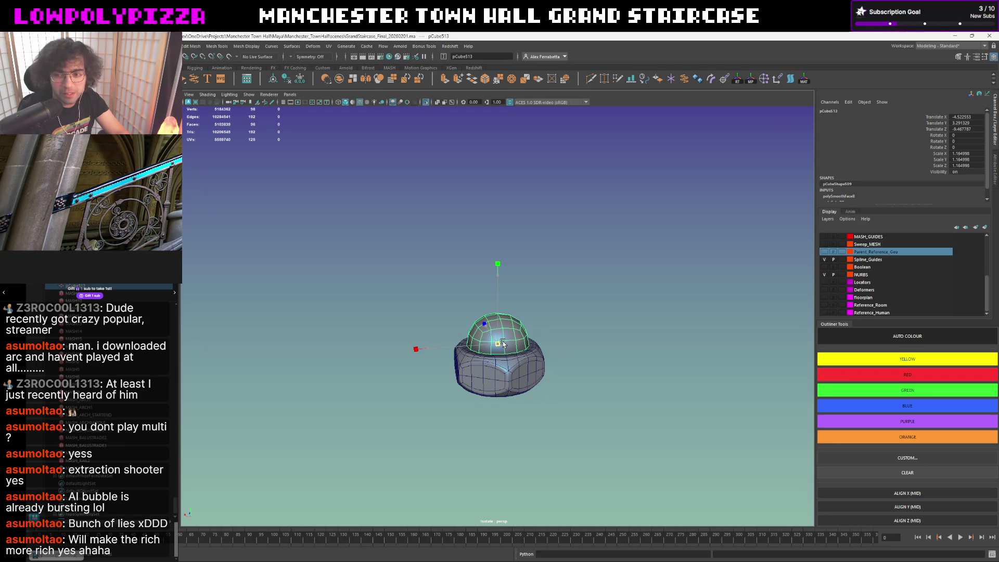
{"action": "mouse_move", "coordinate": [506, 340]}
{"action": "left_mouse_down", "text": "alt"}
{"action": "mouse_move", "coordinate": [546, 306]}
{"action": "mouse_move", "coordinate": [512, 281]}
{"action": "left_mouse_up", "text": "alt"}
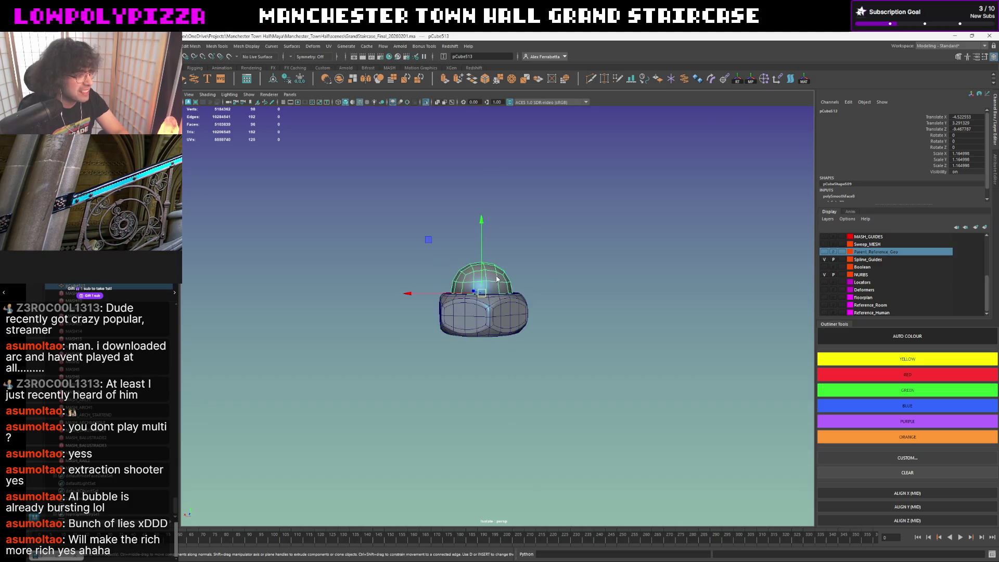
Delete the dome's bottom faces and a lower face loop.
{"action": "key", "text": "ctrl+F11"}
{"action": "left_click", "coordinate": [499, 301]}
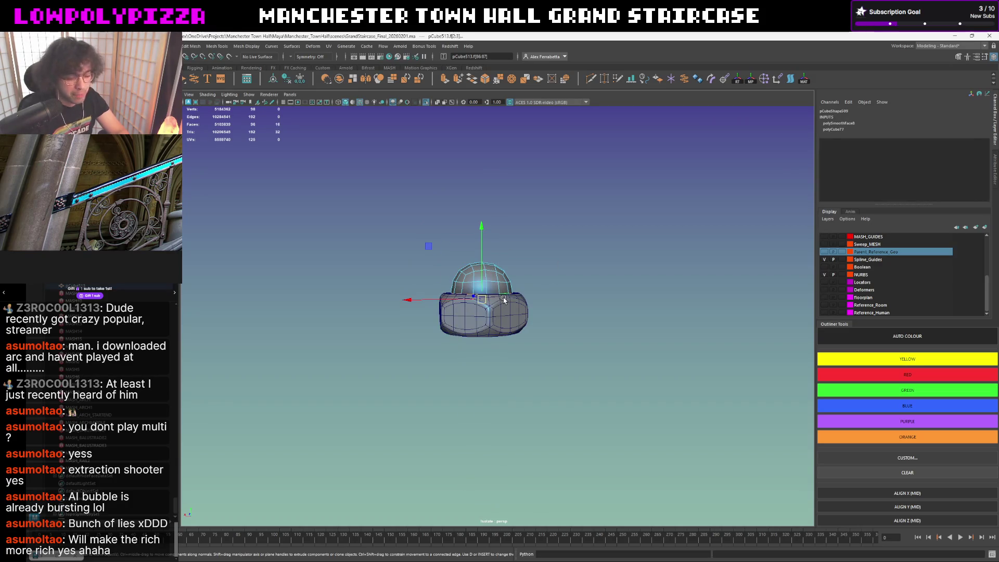
{"action": "key", "text": "Delete"}
{"action": "double_click", "coordinate": [501, 306]}
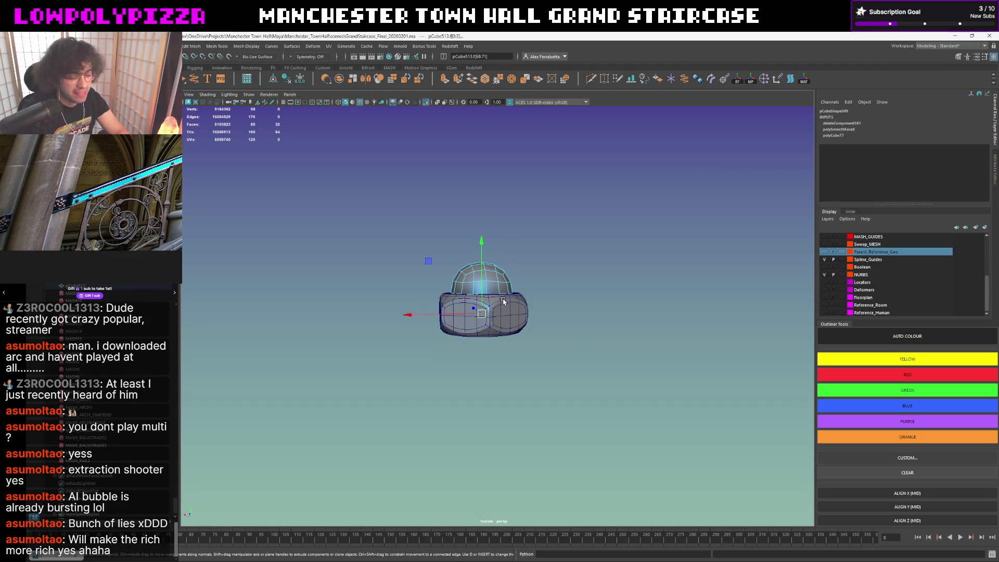
{"action": "key", "text": "Delete"}
Preview the dome smoothed and turn off the wireframe-on-shaded overlay.
{"action": "left_click", "coordinate": [498, 292]}
{"action": "left_click_drag", "start_coordinate": [554, 249], "coordinate": [529, 267], "text": "alt"}
{"action": "key", "text": "3"}
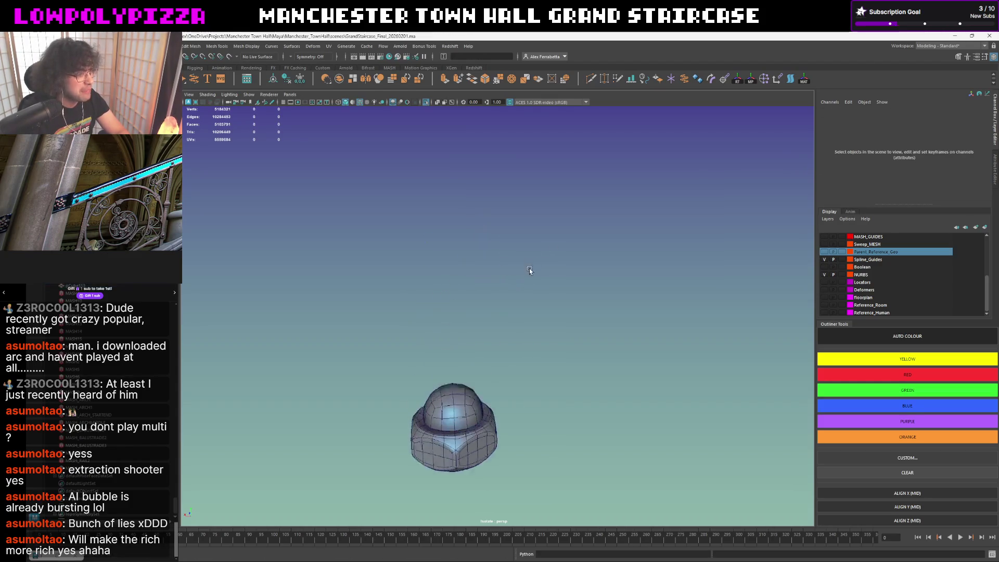
{"action": "left_click", "coordinate": [518, 360]}
{"action": "left_click_drag", "start_coordinate": [504, 363], "coordinate": [500, 313], "text": "alt"}
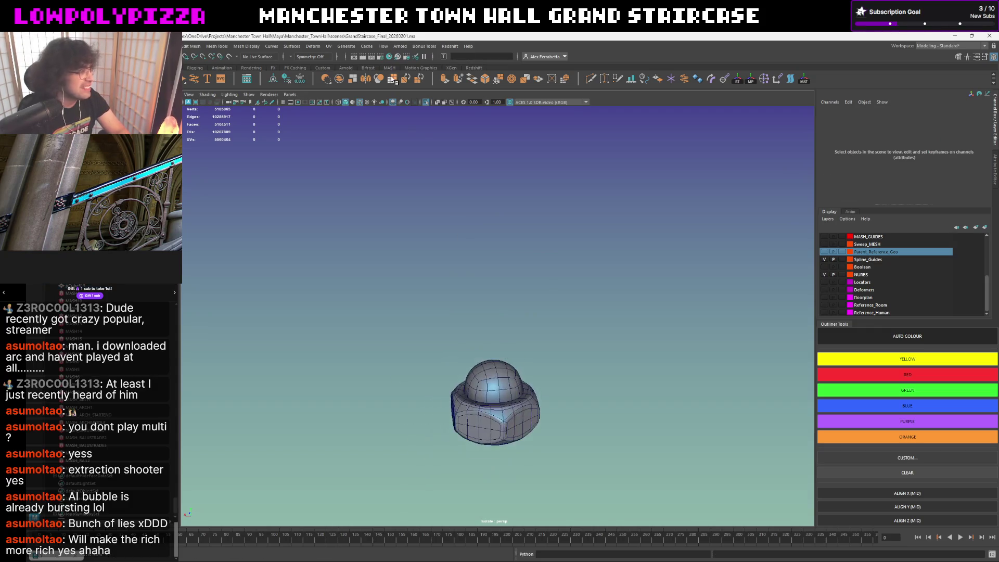
{"action": "left_click", "coordinate": [359, 105]}
{"action": "mouse_move", "coordinate": [533, 261]}
{"action": "left_mouse_down", "text": "alt"}
{"action": "mouse_move", "coordinate": [529, 326]}
{"action": "mouse_move", "coordinate": [499, 329]}
{"action": "mouse_move", "coordinate": [551, 284]}
{"action": "mouse_move", "coordinate": [566, 228]}
{"action": "left_mouse_up", "text": "alt"}
Select the dome and freeze its transformations.
{"action": "left_click", "coordinate": [498, 329]}
{"action": "mouse_move", "coordinate": [566, 227]}
{"action": "middle_mouse_down", "text": "alt"}
{"action": "mouse_move", "coordinate": [582, 236]}
{"action": "mouse_move", "coordinate": [584, 292]}
{"action": "middle_mouse_up", "text": "alt"}
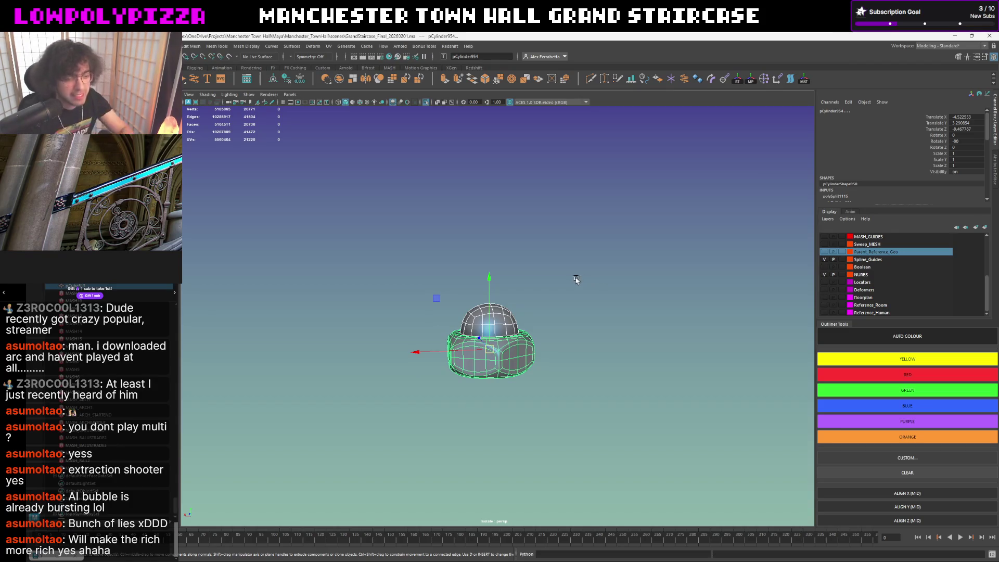
{"action": "left_click", "coordinate": [536, 290]}
{"action": "left_click_drag", "start_coordinate": [536, 290], "coordinate": [531, 309], "text": "alt"}
{"action": "middle_click_drag", "start_coordinate": [516, 354], "coordinate": [521, 296], "text": "alt"}
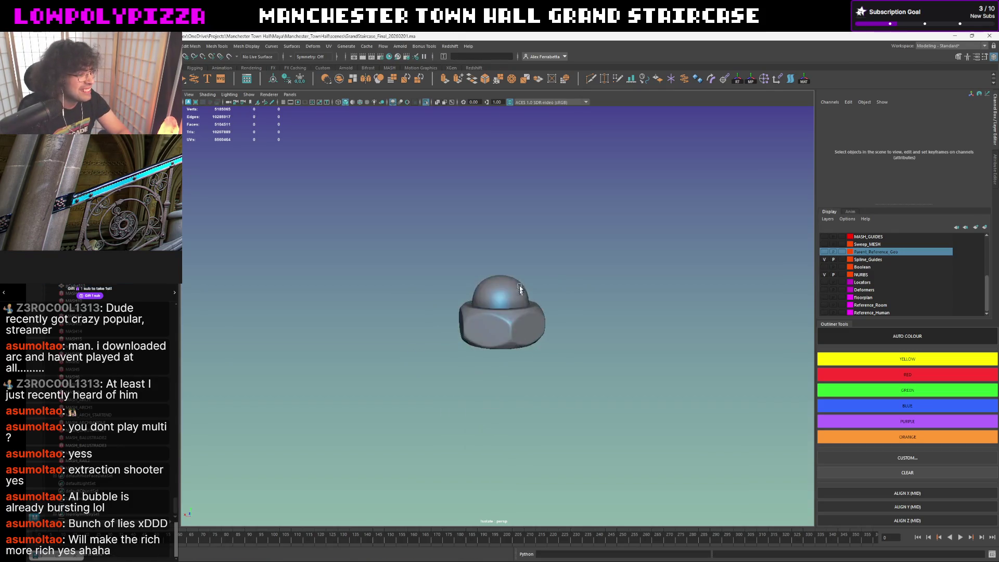
{"action": "left_click", "coordinate": [518, 296]}
{"action": "left_click", "coordinate": [286, 79]}
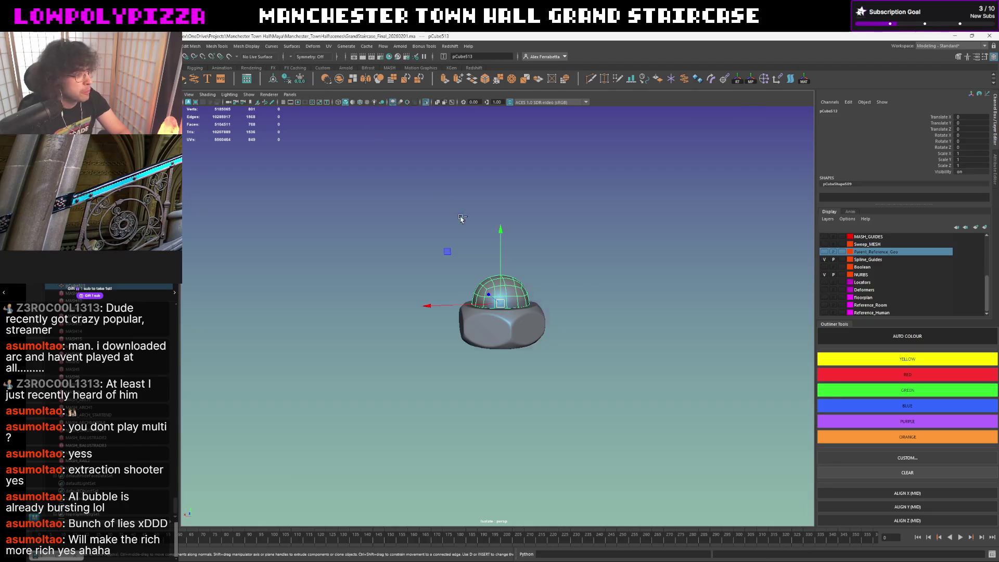
Isolate the nut pieces with the hex base, then return to the full scene.
{"action": "key", "text": "ctrl+1"}
{"action": "right_click_drag", "start_coordinate": [539, 284], "coordinate": [521, 376], "text": "alt"}
{"action": "left_click", "coordinate": [521, 375], "text": "shift"}
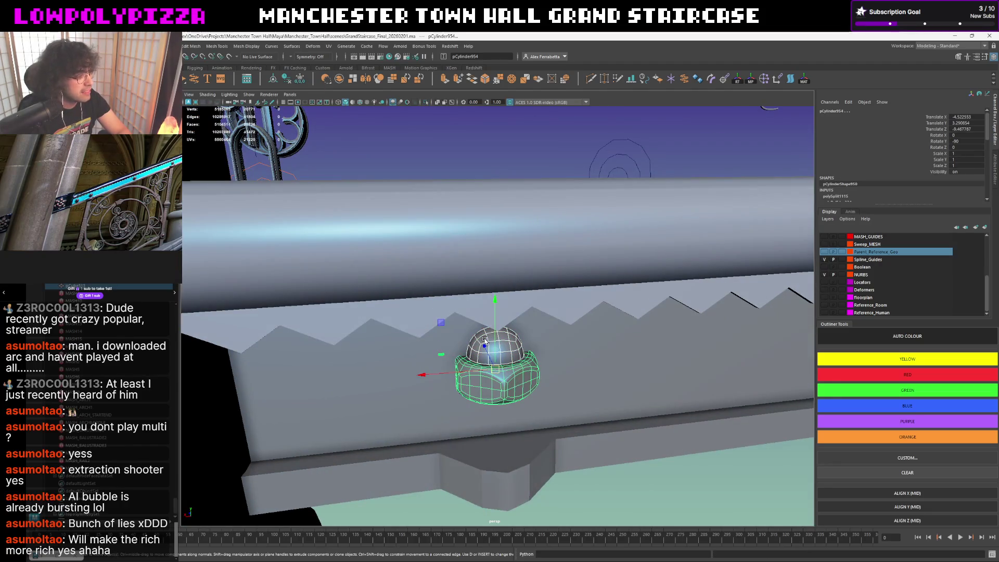
{"action": "key", "text": "ctrl+1"}
{"action": "middle_click_drag", "start_coordinate": [484, 341], "coordinate": [485, 315], "text": "alt"}
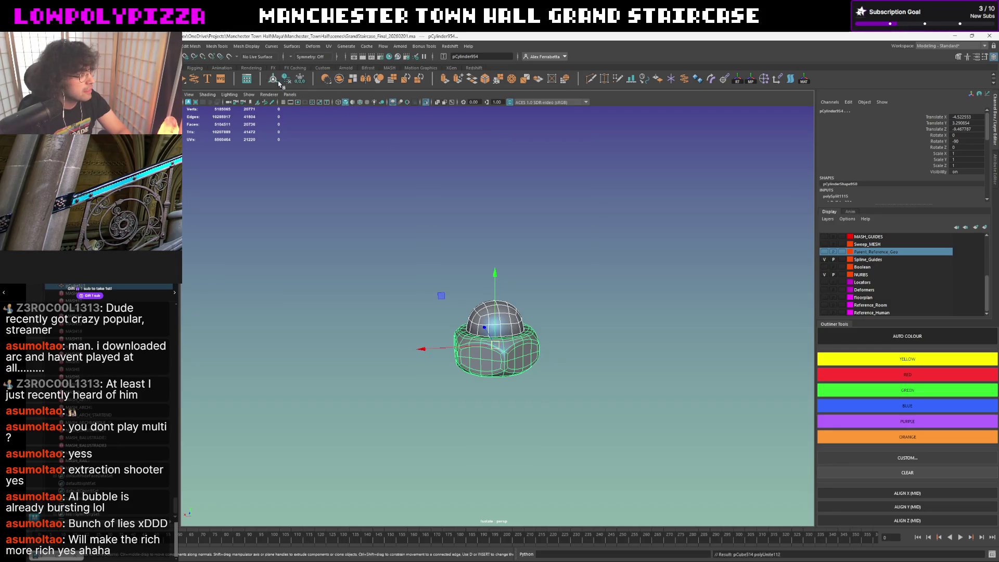
{"action": "key", "text": "ctrl+z"}
{"action": "key", "text": "ctrl+1"}
Rotate the bolt piece to -90 on X and frame it.
{"action": "key", "text": "e"}
{"action": "left_click_drag", "start_coordinate": [489, 302], "coordinate": [607, 312]}
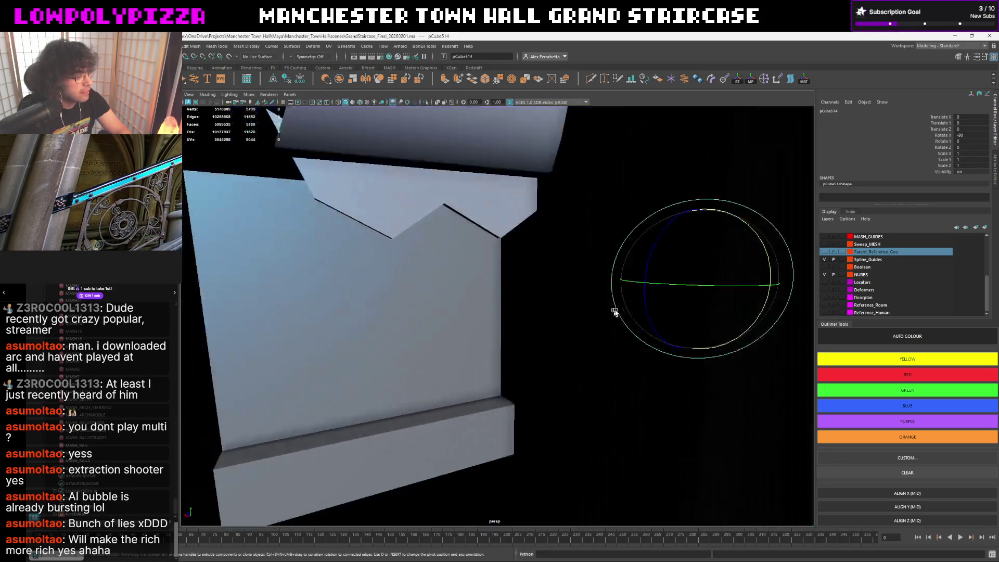
{"action": "key", "text": "f"}
{"action": "key", "text": "w"}
Nudge the bolt along Z to Translate Z -0.008545 and inspect it by the railing.
{"action": "mouse_move", "coordinate": [504, 274]}
{"action": "left_mouse_down"}
{"action": "mouse_move", "coordinate": [519, 271]}
{"action": "mouse_move", "coordinate": [515, 239]}
{"action": "mouse_move", "coordinate": [452, 268]}
{"action": "mouse_move", "coordinate": [484, 290]}
{"action": "left_mouse_up"}
{"action": "scroll", "coordinate": [559, 273], "scroll_direction": "up", "scroll_amount": 3}
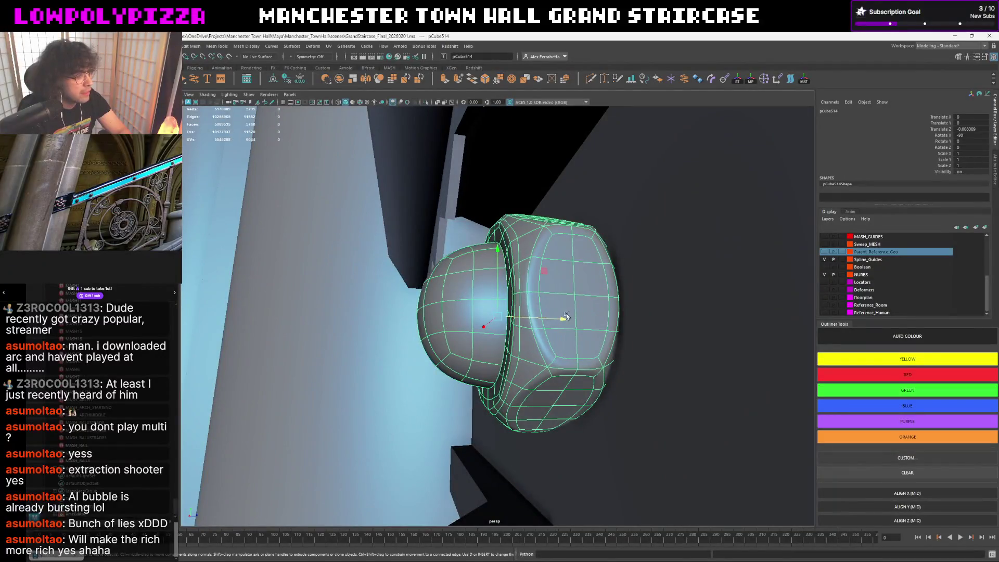
{"action": "left_click_drag", "start_coordinate": [567, 316], "coordinate": [498, 264]}
{"action": "scroll", "coordinate": [559, 318], "scroll_direction": "down", "scroll_amount": 5}
{"action": "left_click", "coordinate": [547, 231]}
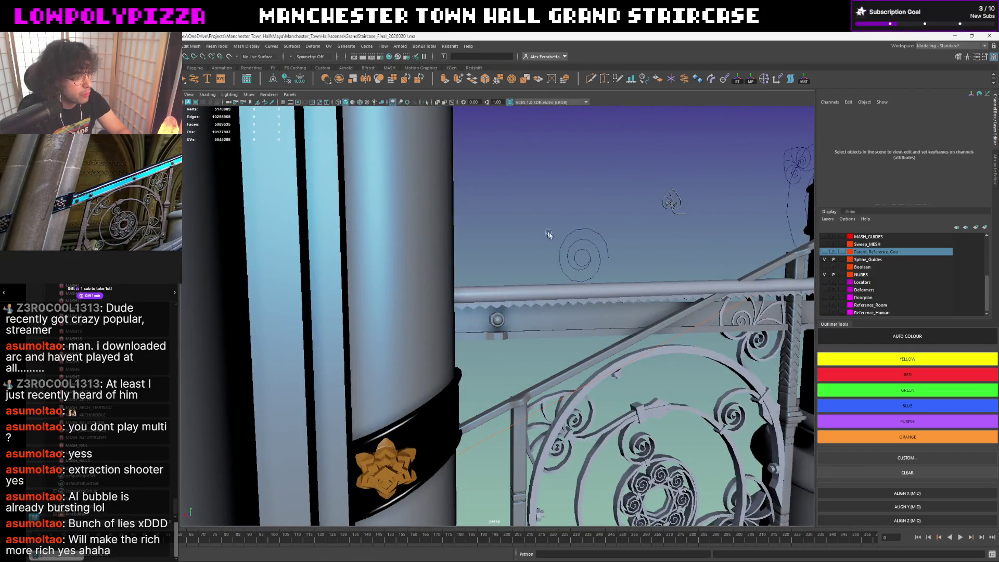
{"action": "scroll", "coordinate": [564, 249], "scroll_direction": "up", "scroll_amount": 3}
{"action": "mouse_move", "coordinate": [565, 249]}
{"action": "left_mouse_down", "text": "alt"}
{"action": "mouse_move", "coordinate": [517, 261]}
{"action": "mouse_move", "coordinate": [524, 246]}
{"action": "mouse_move", "coordinate": [425, 248]}
{"action": "mouse_move", "coordinate": [493, 257]}
{"action": "mouse_move", "coordinate": [509, 240]}
{"action": "mouse_move", "coordinate": [576, 238]}
{"action": "mouse_move", "coordinate": [495, 239]}
{"action": "mouse_move", "coordinate": [505, 245]}
{"action": "mouse_move", "coordinate": [503, 289]}
{"action": "left_mouse_up", "text": "alt"}
{"action": "scroll", "coordinate": [503, 289], "scroll_direction": "up", "scroll_amount": 5}
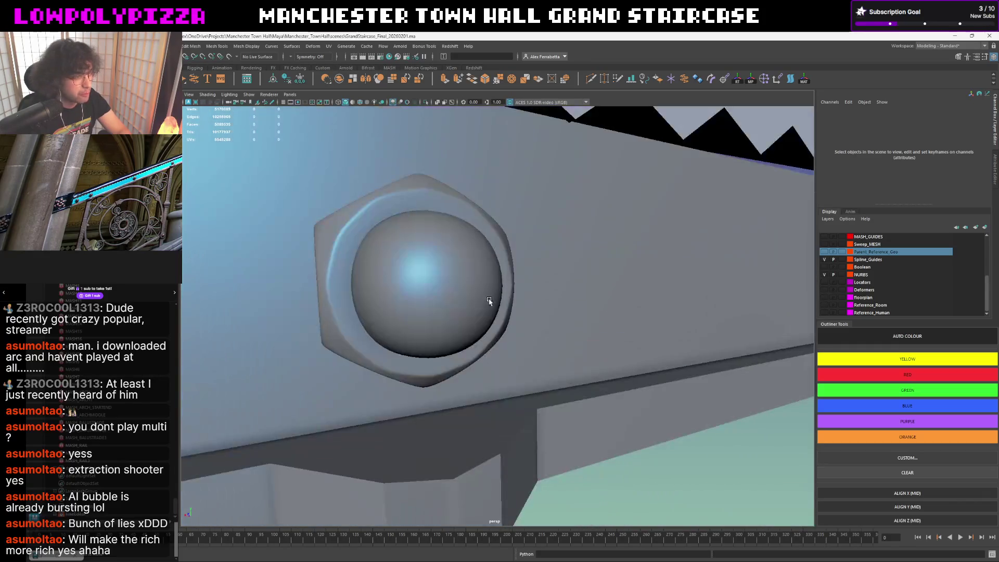
Rotate the bolt's dome faces, undoing the attempted face scaling.
{"action": "left_click", "coordinate": [463, 293]}
{"action": "mouse_move", "coordinate": [463, 293]}
{"action": "right_mouse_down"}
{"action": "mouse_move", "coordinate": [471, 296]}
{"action": "mouse_move", "coordinate": [458, 313]}
{"action": "right_mouse_up"}
{"action": "mouse_move", "coordinate": [458, 312]}
{"action": "left_mouse_down", "text": "alt"}
{"action": "mouse_move", "coordinate": [442, 292]}
{"action": "mouse_move", "coordinate": [451, 291]}
{"action": "left_mouse_up", "text": "alt"}
{"action": "key", "text": "e"}
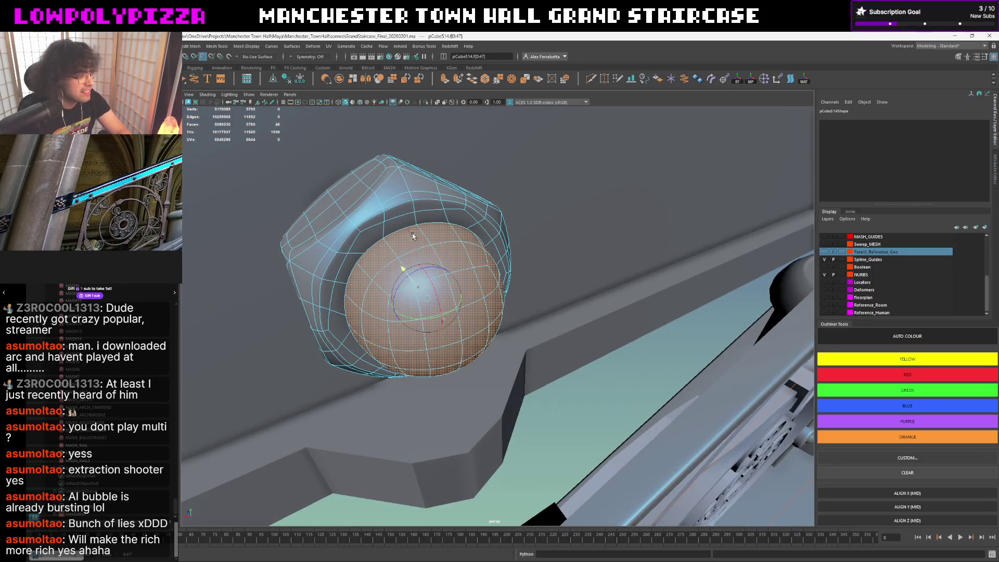
{"action": "mouse_move", "coordinate": [399, 270]}
{"action": "left_mouse_down"}
{"action": "mouse_move", "coordinate": [409, 278]}
{"action": "mouse_move", "coordinate": [421, 250]}
{"action": "mouse_move", "coordinate": [371, 236]}
{"action": "mouse_move", "coordinate": [422, 261]}
{"action": "mouse_move", "coordinate": [430, 286]}
{"action": "mouse_move", "coordinate": [449, 280]}
{"action": "left_mouse_up"}
{"action": "key", "text": "r"}
{"action": "key", "text": "ctrl+z"}
{"action": "key", "text": "F8"}
{"action": "key", "text": "ctrl+z"}
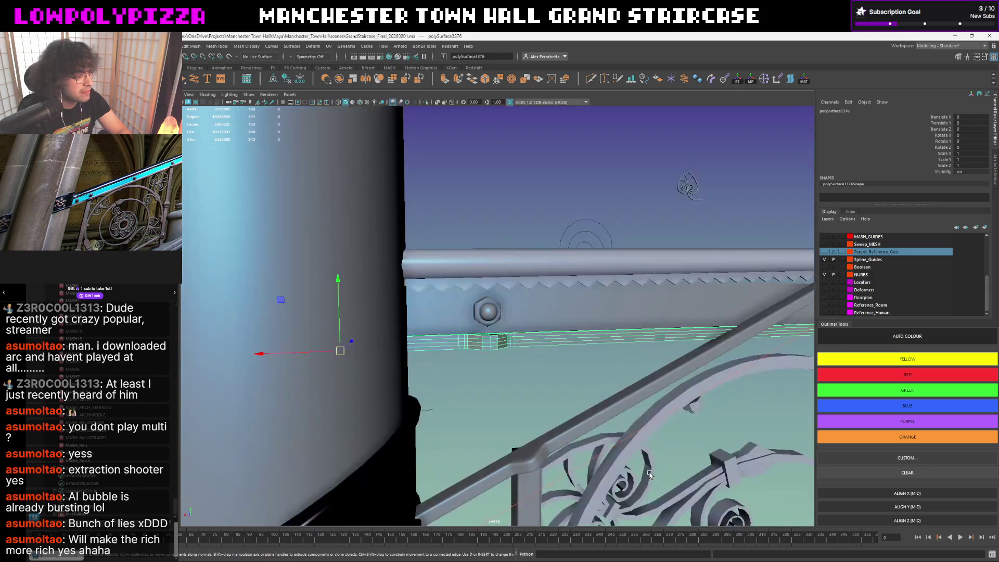
Select the sawtooth trim strip under the rail and isolate it.
{"action": "left_click", "coordinate": [518, 274]}
{"action": "mouse_move", "coordinate": [495, 217]}
{"action": "left_mouse_down", "text": "alt"}
{"action": "mouse_move", "coordinate": [488, 223]}
{"action": "mouse_move", "coordinate": [517, 248]}
{"action": "mouse_move", "coordinate": [511, 226]}
{"action": "mouse_move", "coordinate": [517, 249]}
{"action": "left_mouse_up", "text": "alt"}
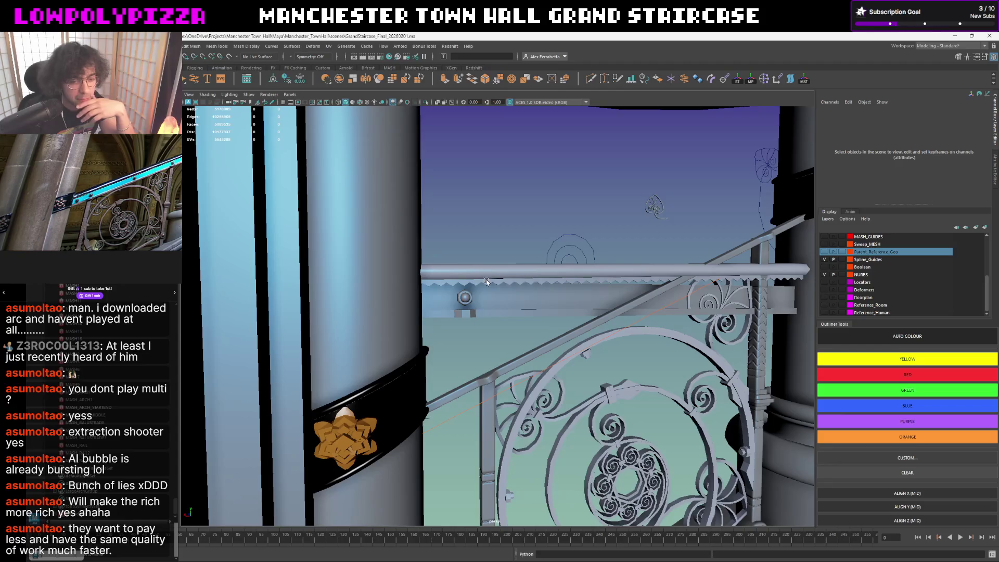
{"action": "scroll", "coordinate": [479, 310], "scroll_direction": "up", "scroll_amount": 5}
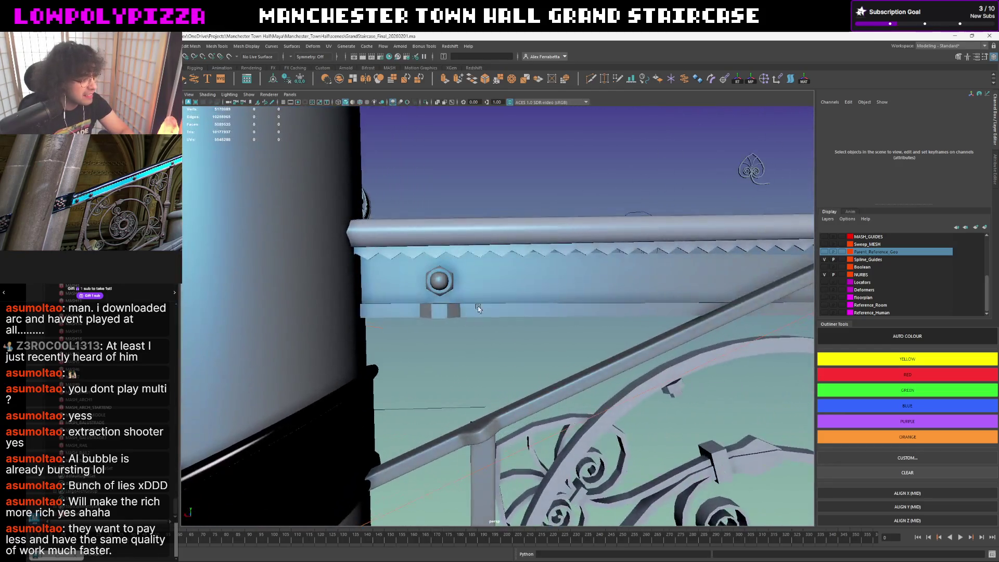
{"action": "left_click", "coordinate": [479, 309]}
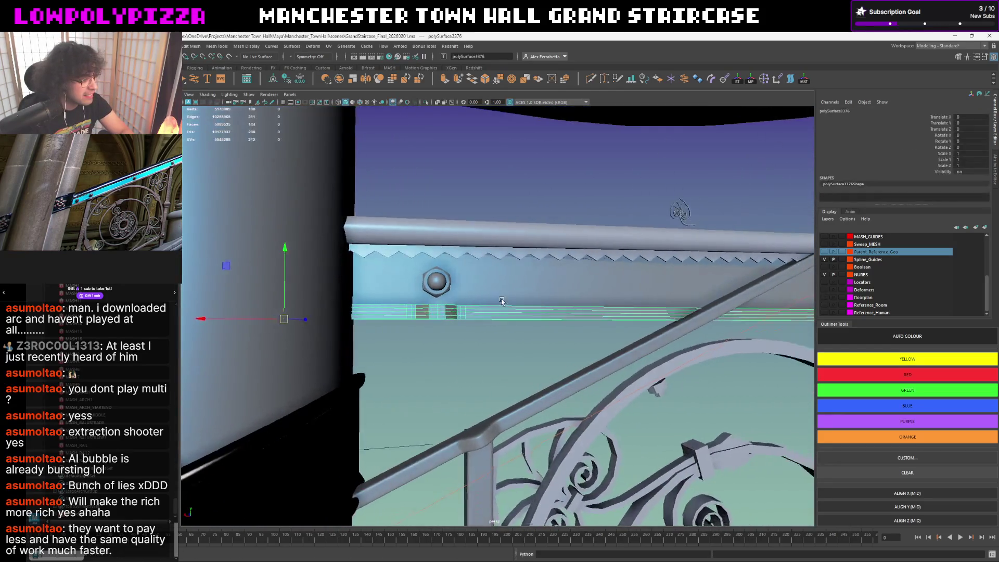
{"action": "left_click", "coordinate": [450, 292]}
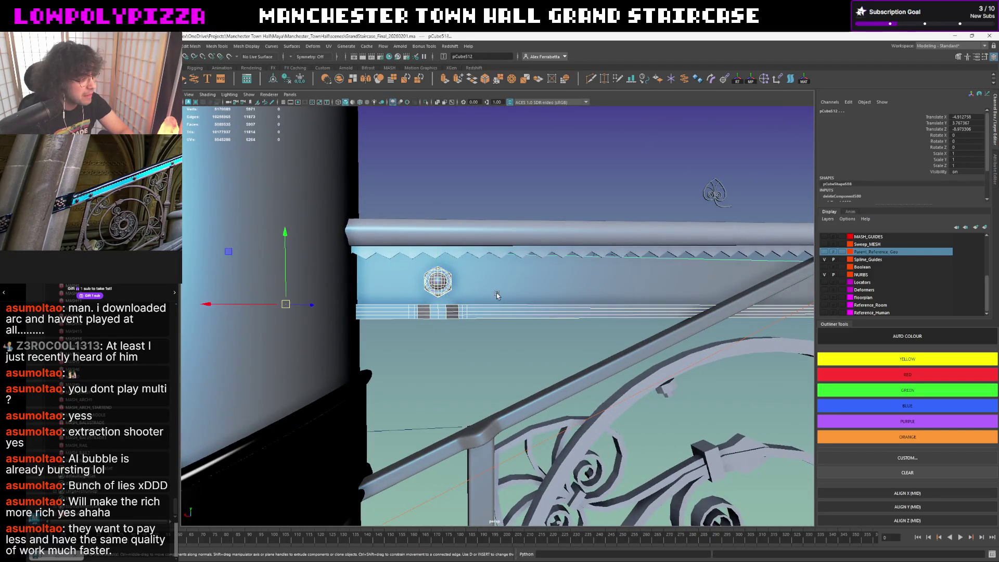
{"action": "scroll", "coordinate": [498, 290], "scroll_direction": "down", "scroll_amount": 5}
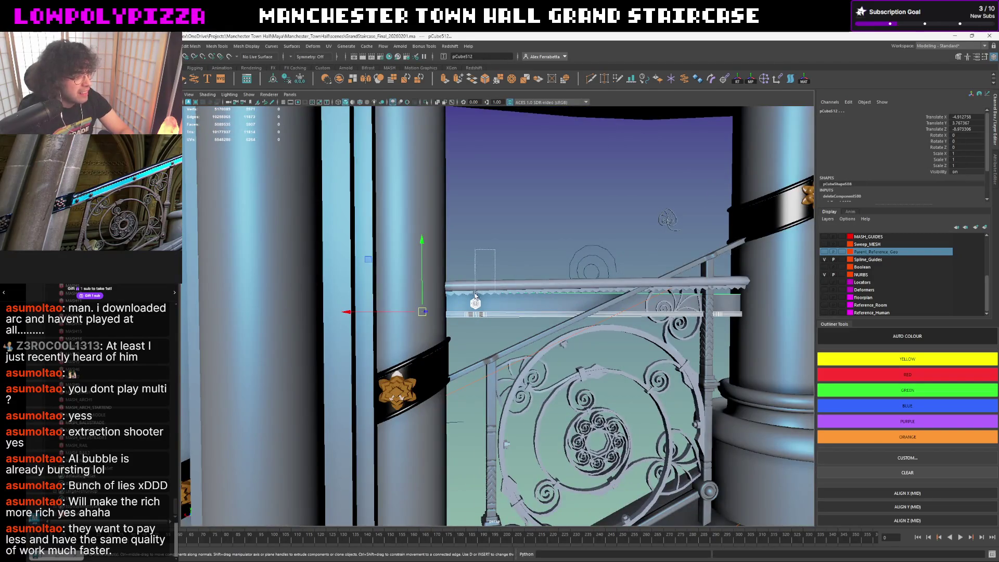
{"action": "left_click", "coordinate": [482, 293]}
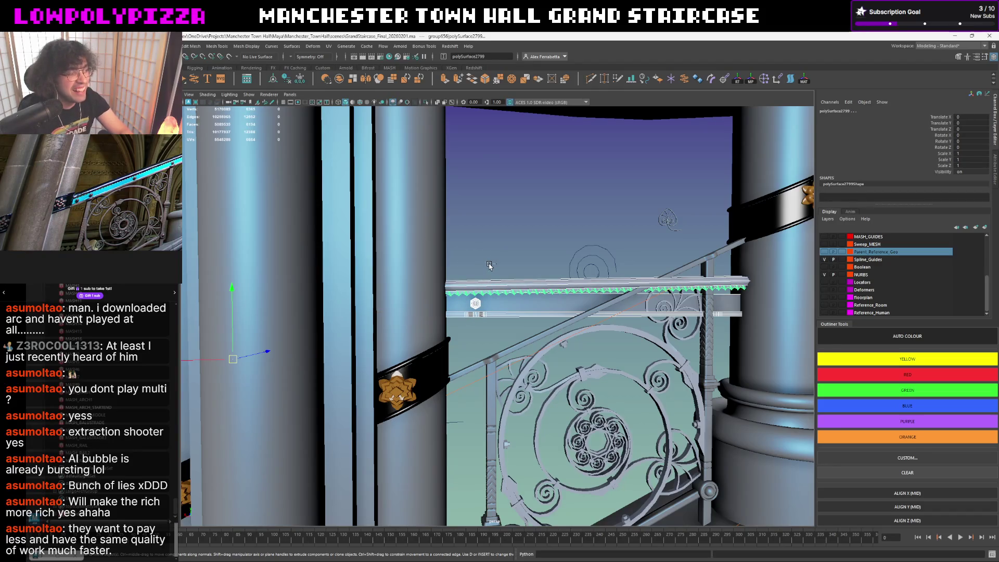
{"action": "key", "text": "ctrl+1"}
{"action": "left_click", "coordinate": [484, 271]}
{"action": "scroll", "coordinate": [489, 276], "scroll_direction": "up", "scroll_amount": 5}
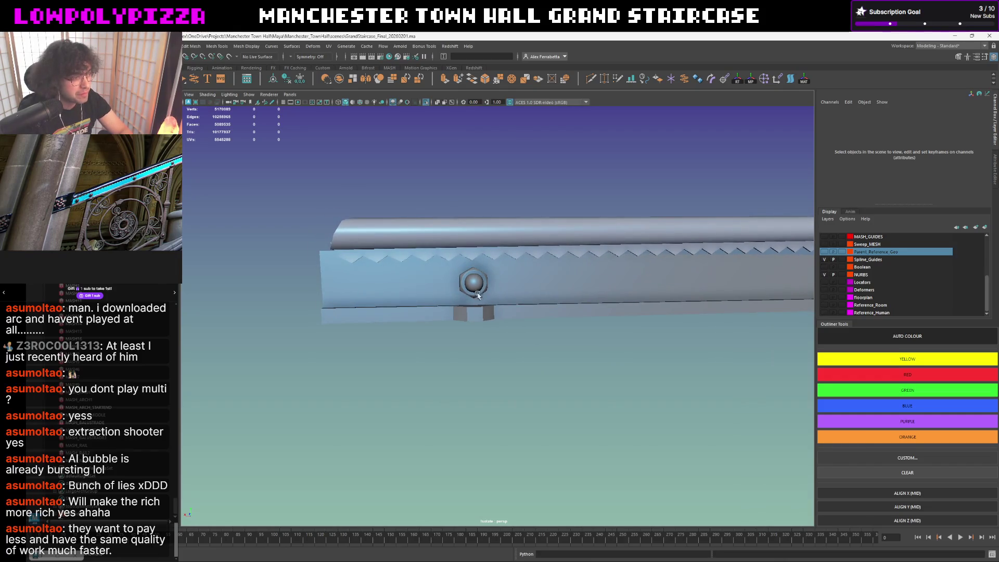
Select the lower trim strip and switch to the orthographic back view.
{"action": "left_click", "coordinate": [484, 318]}
{"action": "scroll", "coordinate": [517, 335], "scroll_direction": "down", "scroll_amount": 1}
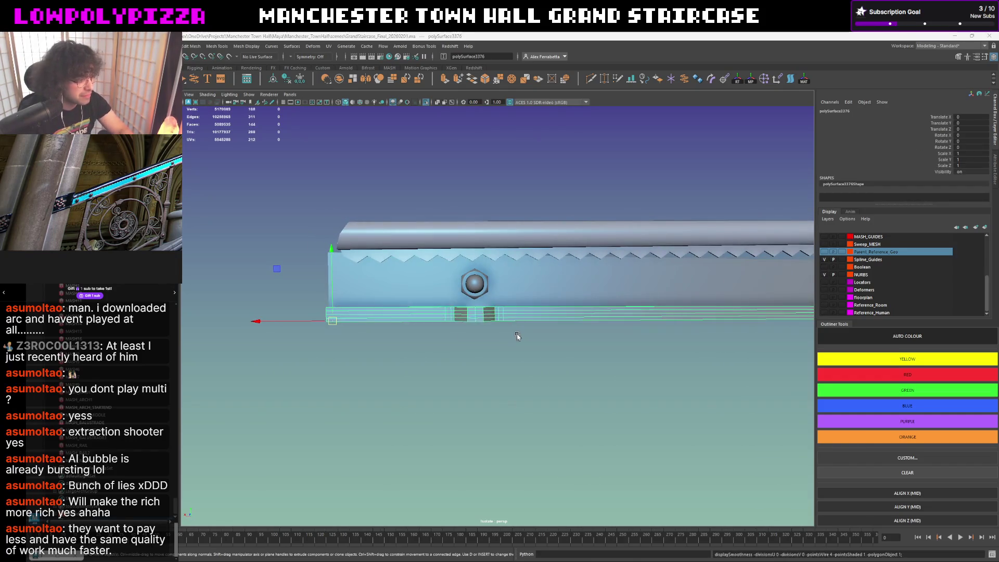
{"action": "key", "text": "space"}
{"action": "left_click_drag", "start_coordinate": [516, 338], "coordinate": [489, 339]}
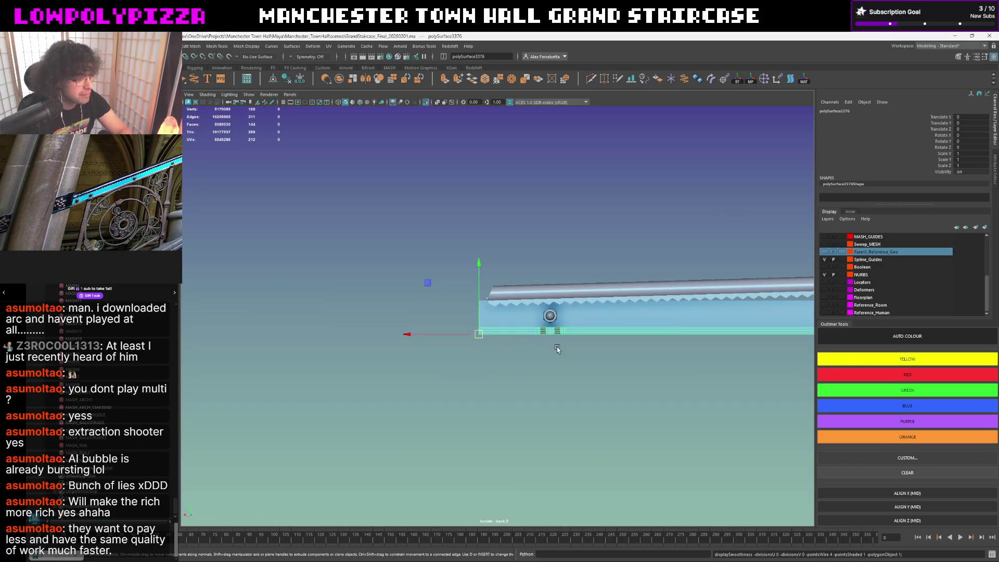
{"action": "scroll", "coordinate": [578, 337], "scroll_direction": "up", "scroll_amount": 5}
{"action": "scroll", "coordinate": [443, 306], "scroll_direction": "up", "scroll_amount": 4}
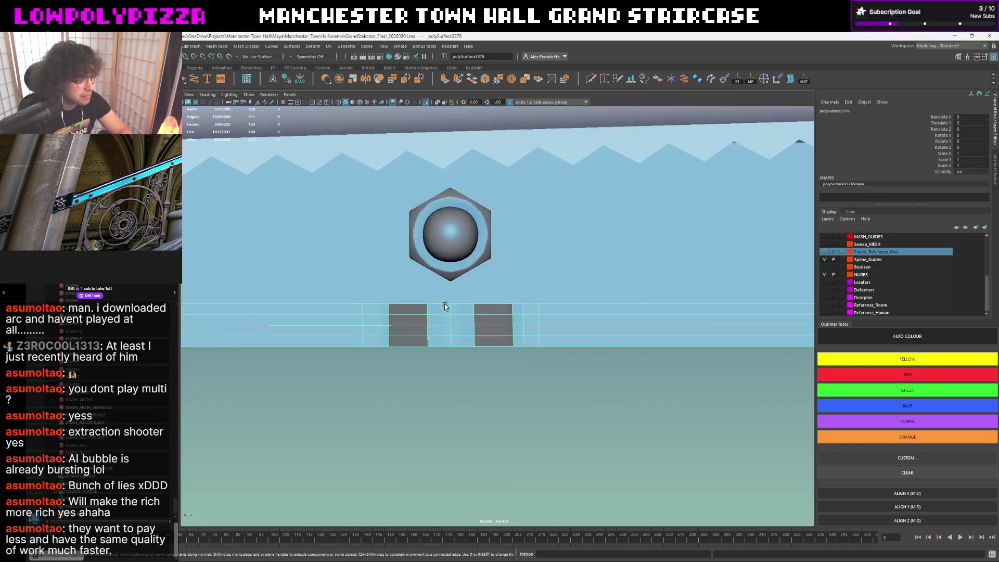
In vertex mode, shift the right-hand vertex columns of the strip along X.
{"action": "right_click_drag", "start_coordinate": [467, 330], "coordinate": [580, 314]}
{"action": "mouse_move", "coordinate": [596, 364]}
{"action": "left_mouse_down"}
{"action": "mouse_move", "coordinate": [575, 299]}
{"action": "mouse_move", "coordinate": [568, 333]}
{"action": "left_mouse_up"}
{"action": "key", "text": "w"}
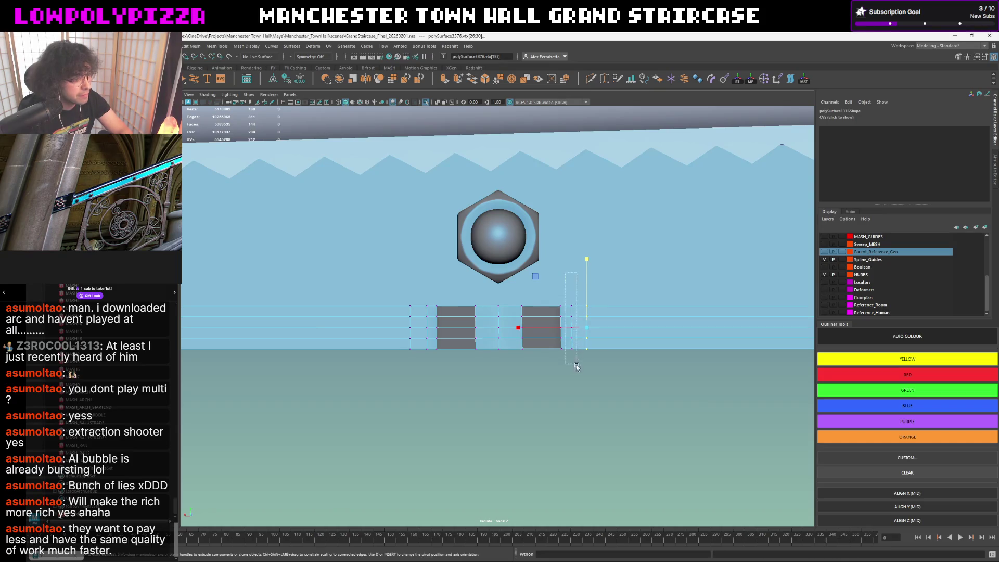
{"action": "left_click", "coordinate": [510, 328]}
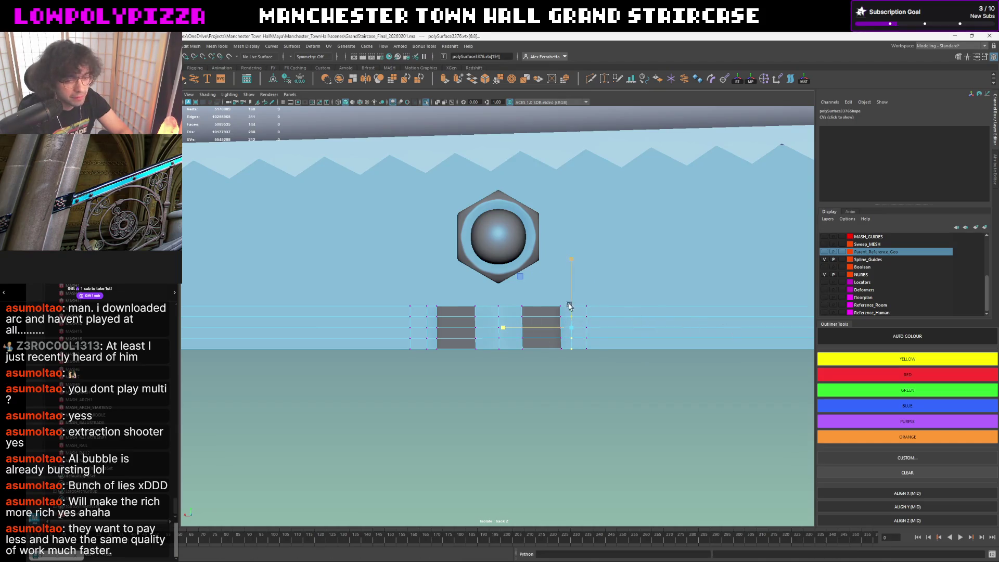
{"action": "mouse_move", "coordinate": [548, 291]}
{"action": "left_mouse_down"}
{"action": "mouse_move", "coordinate": [562, 371]}
{"action": "mouse_move", "coordinate": [714, 326]}
{"action": "left_mouse_up"}
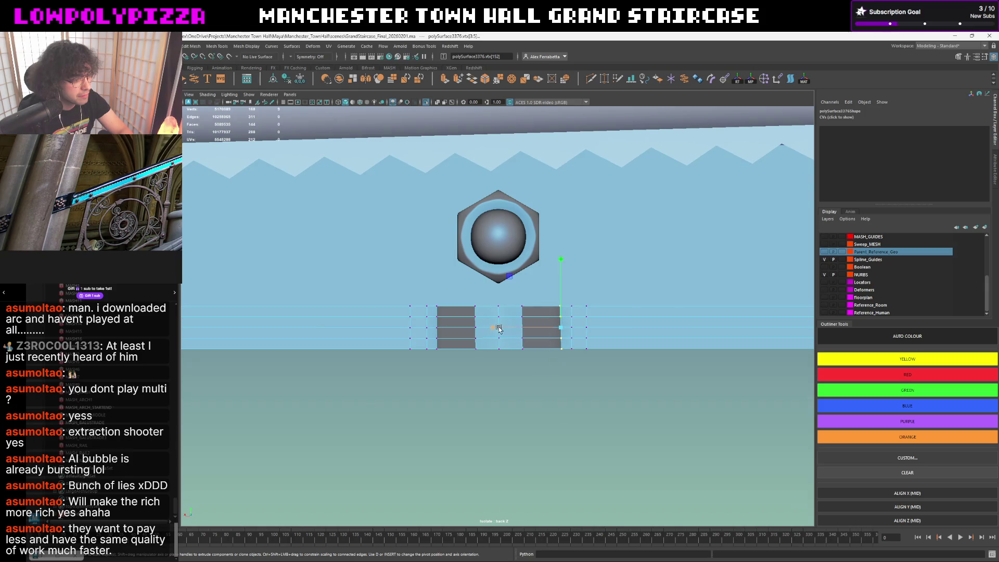
{"action": "left_click_drag", "start_coordinate": [534, 300], "coordinate": [515, 367]}
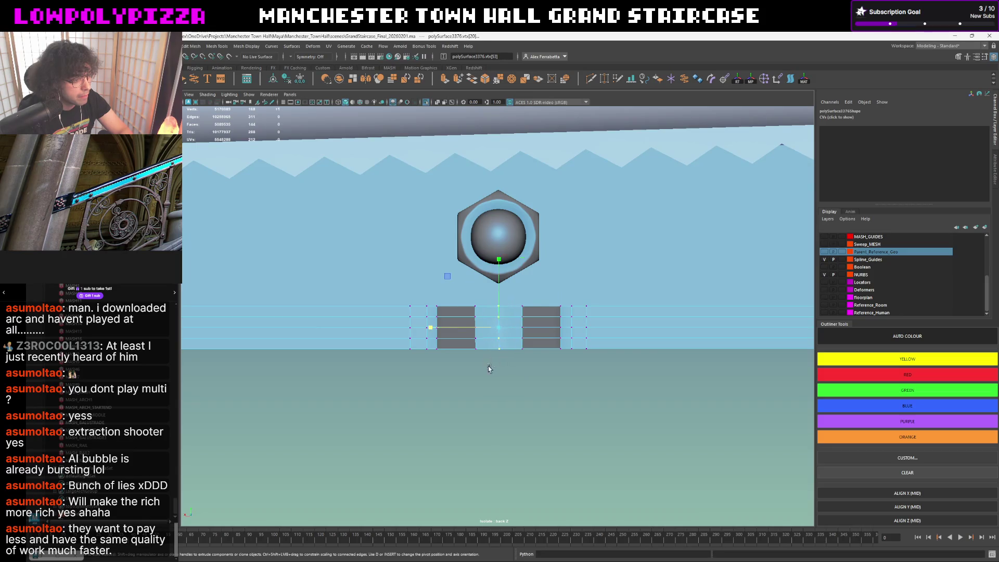
{"action": "left_click_drag", "start_coordinate": [429, 327], "coordinate": [749, 331]}
Slide the further-left vertex columns along X, then preview the strip smoothed.
{"action": "left_click_drag", "start_coordinate": [489, 300], "coordinate": [464, 382]}
{"action": "key", "text": "w"}
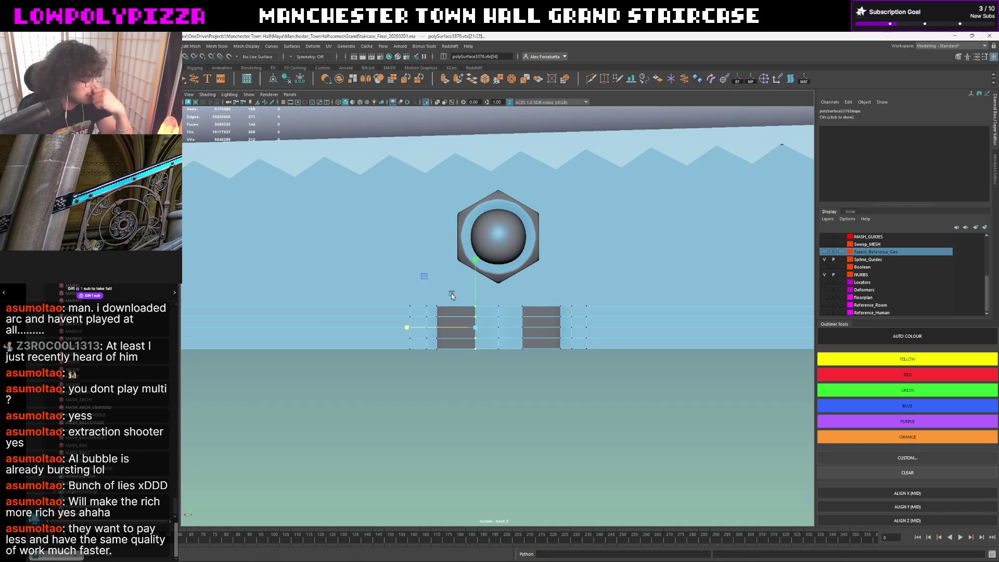
{"action": "left_click_drag", "start_coordinate": [451, 292], "coordinate": [434, 371]}
{"action": "left_click_drag", "start_coordinate": [379, 327], "coordinate": [485, 329]}
{"action": "left_click_drag", "start_coordinate": [431, 367], "coordinate": [419, 375]}
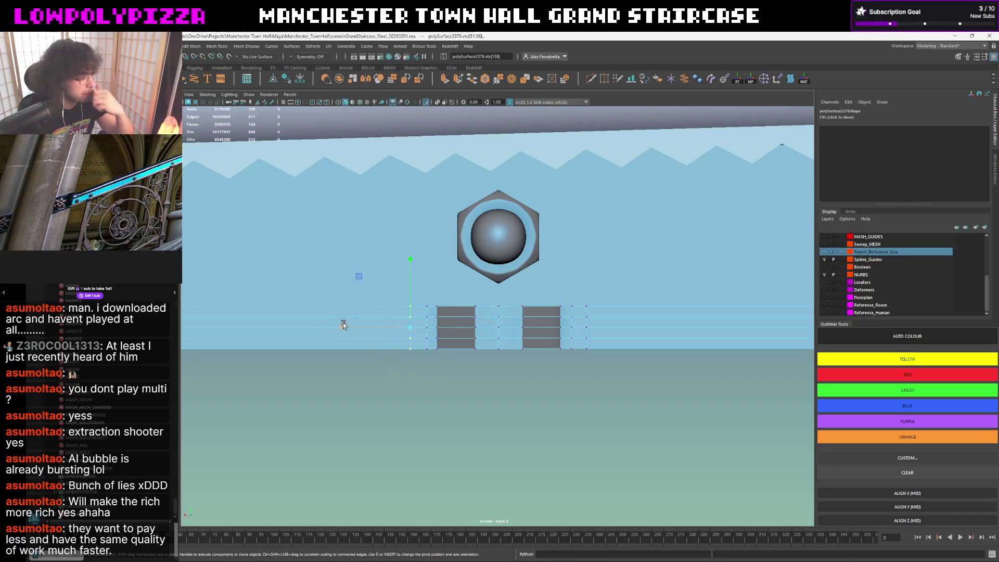
{"action": "left_click_drag", "start_coordinate": [344, 326], "coordinate": [437, 329]}
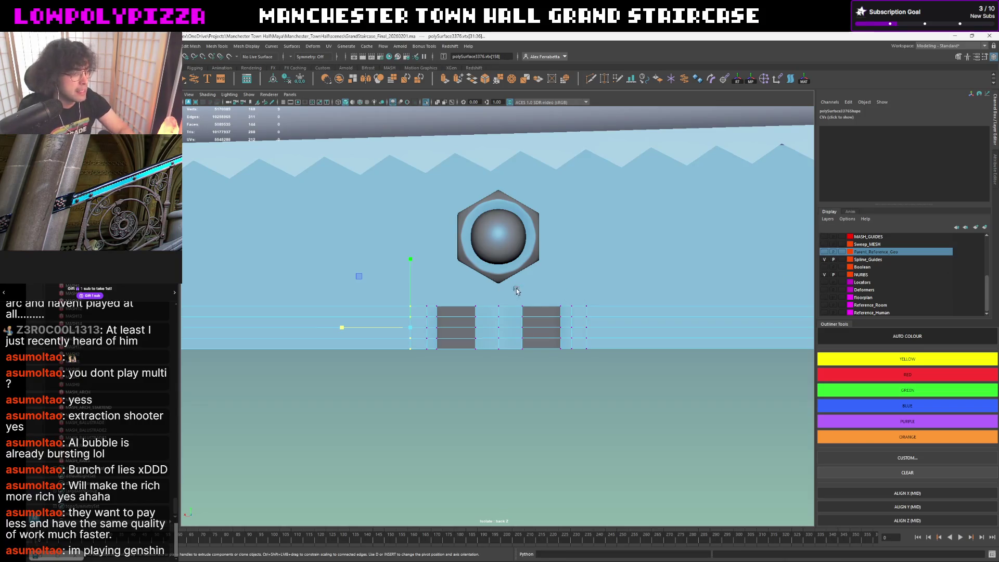
{"action": "key", "text": "F8"}
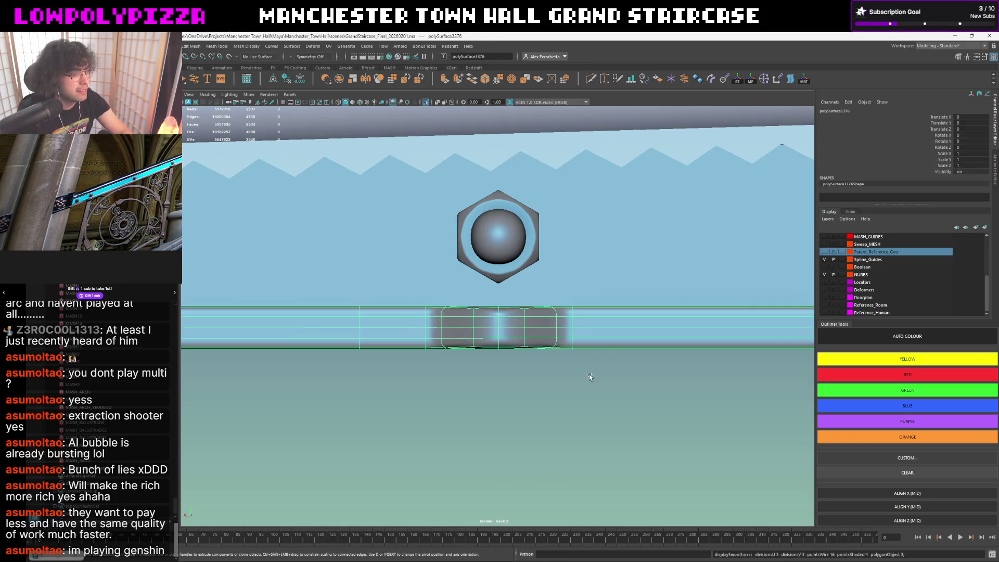
{"action": "key", "text": "space"}
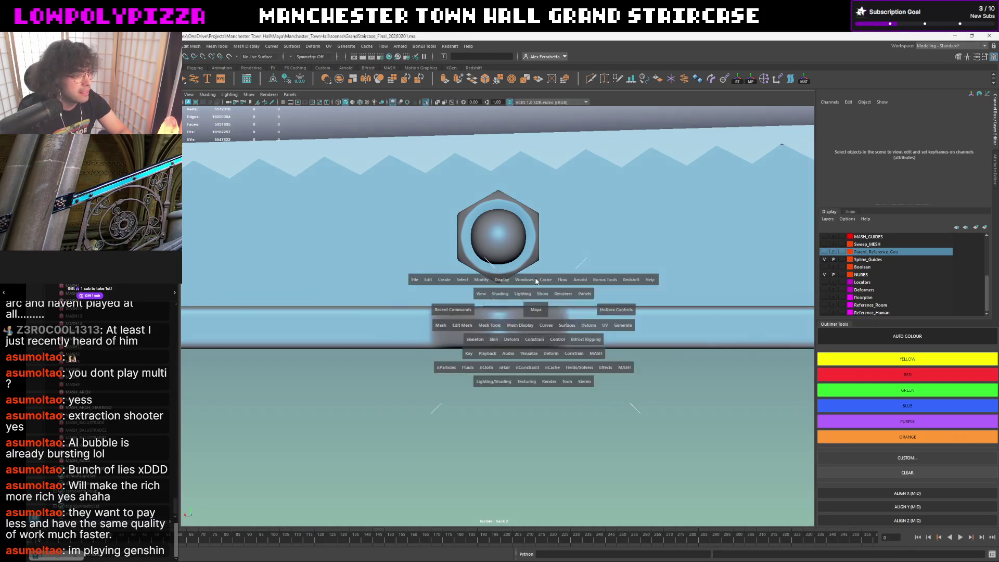
In perspective, move bolt pCube515 left along X to 0.089524 and rotate it 45 on Z.
{"action": "left_click_drag", "start_coordinate": [536, 311], "coordinate": [527, 295]}
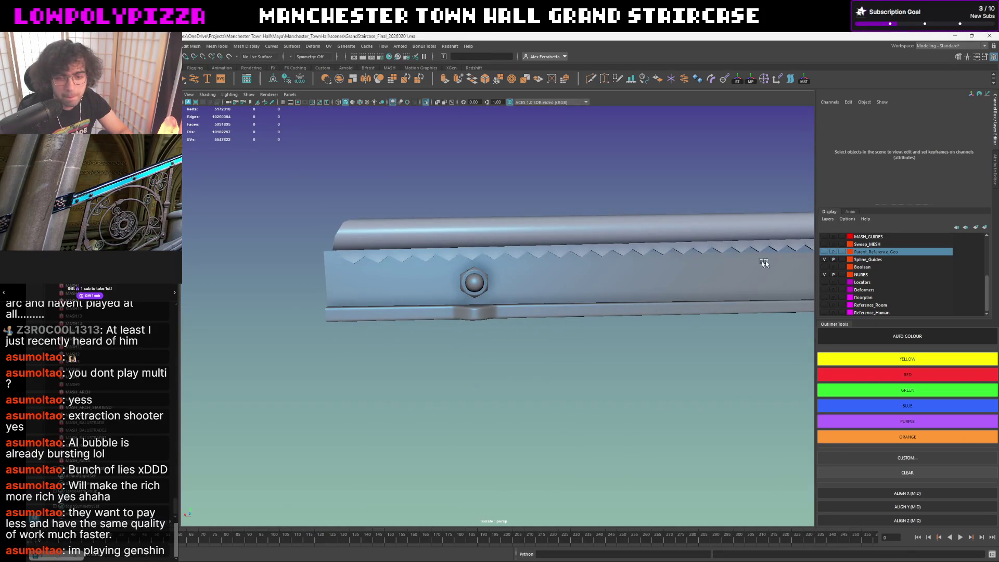
{"action": "left_click_drag", "start_coordinate": [613, 281], "coordinate": [504, 279], "text": "alt"}
{"action": "left_click", "coordinate": [474, 284]}
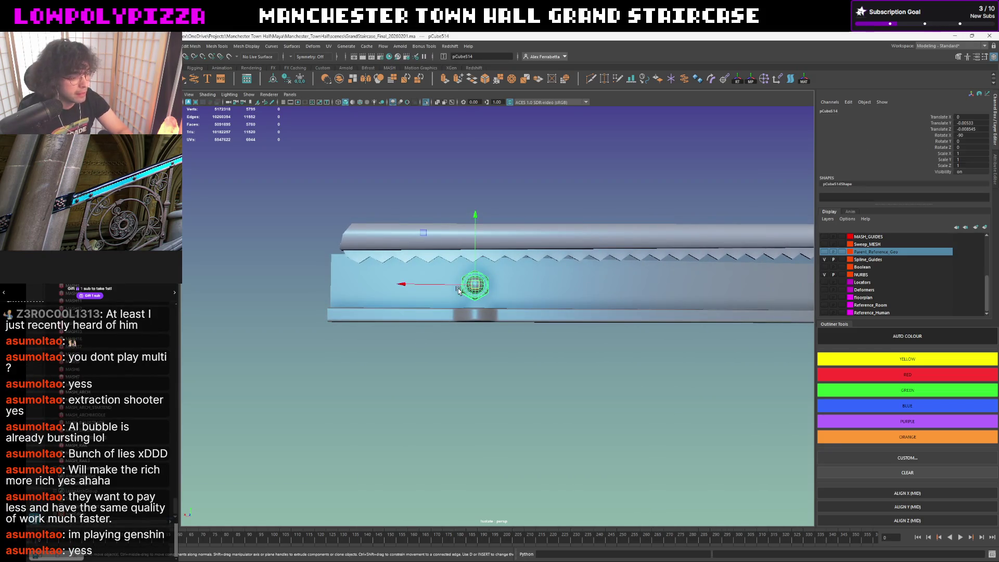
{"action": "left_click_drag", "start_coordinate": [393, 284], "coordinate": [284, 283]}
{"action": "key", "text": "e"}
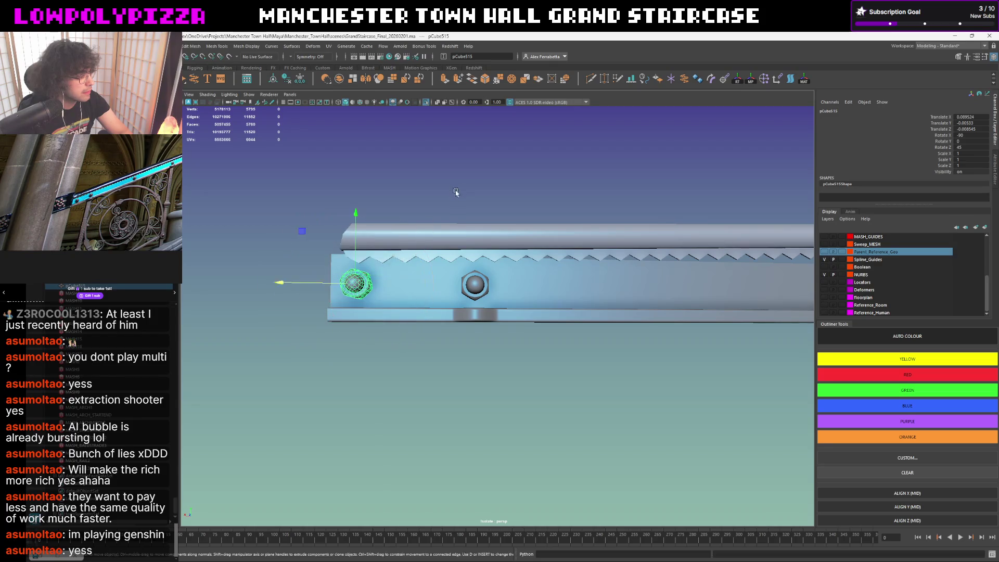
{"action": "left_click", "coordinate": [464, 192]}
{"action": "mouse_move", "coordinate": [463, 192]}
{"action": "left_mouse_down", "text": "alt"}
{"action": "mouse_move", "coordinate": [479, 208]}
{"action": "mouse_move", "coordinate": [468, 205]}
{"action": "mouse_move", "coordinate": [513, 220]}
{"action": "mouse_move", "coordinate": [503, 260]}
{"action": "left_mouse_up", "text": "alt"}
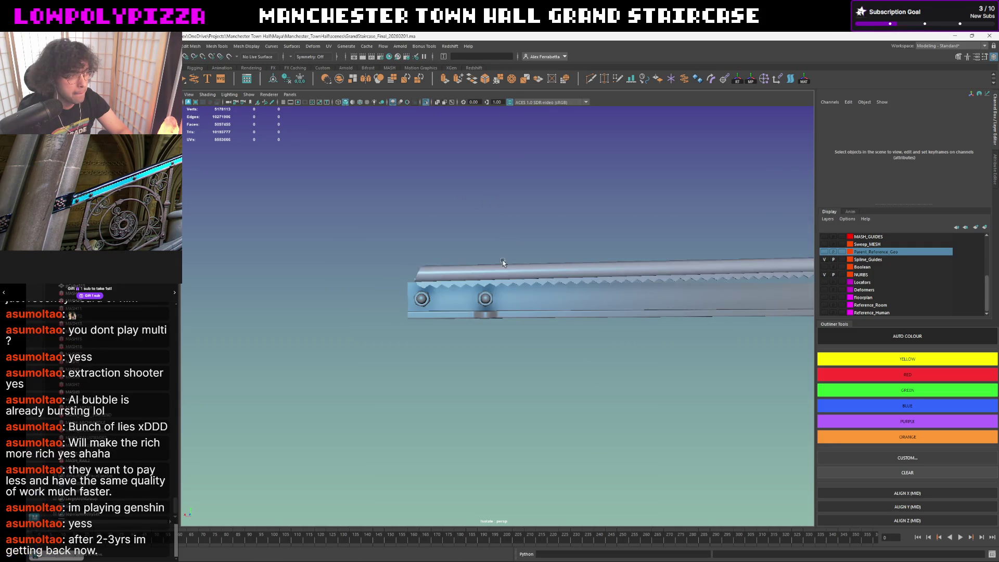
Rotate the original bolt 45 on Z as well, then zoom out to frame the rail.
{"action": "left_click", "coordinate": [499, 300]}
{"action": "left_click", "coordinate": [487, 299]}
{"action": "key", "text": "e"}
{"action": "left_click", "coordinate": [629, 179]}
{"action": "right_click_drag", "start_coordinate": [632, 220], "coordinate": [541, 224], "text": "alt"}
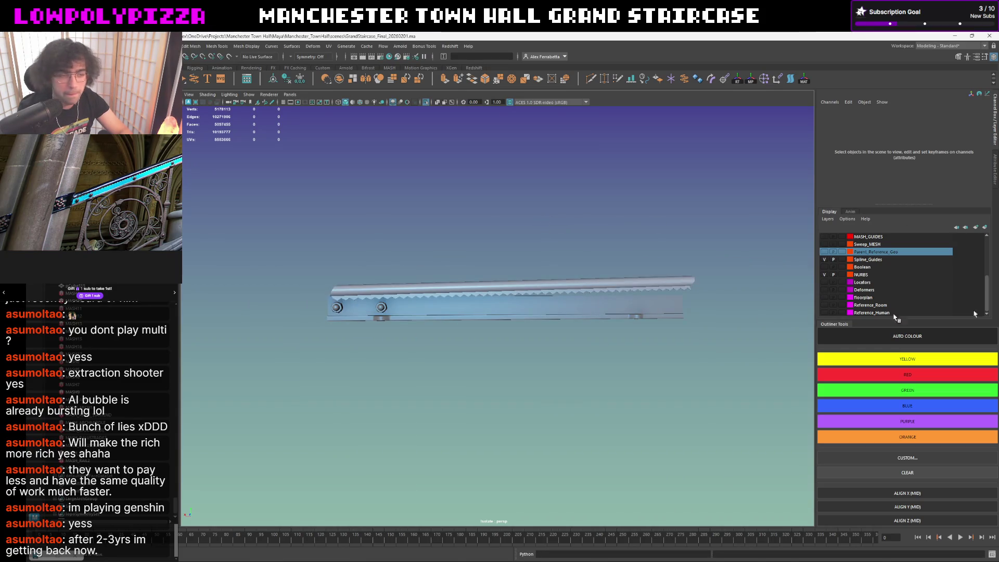
Insert a new edge loop across the bracket strip.
{"action": "left_click", "coordinate": [550, 309]}
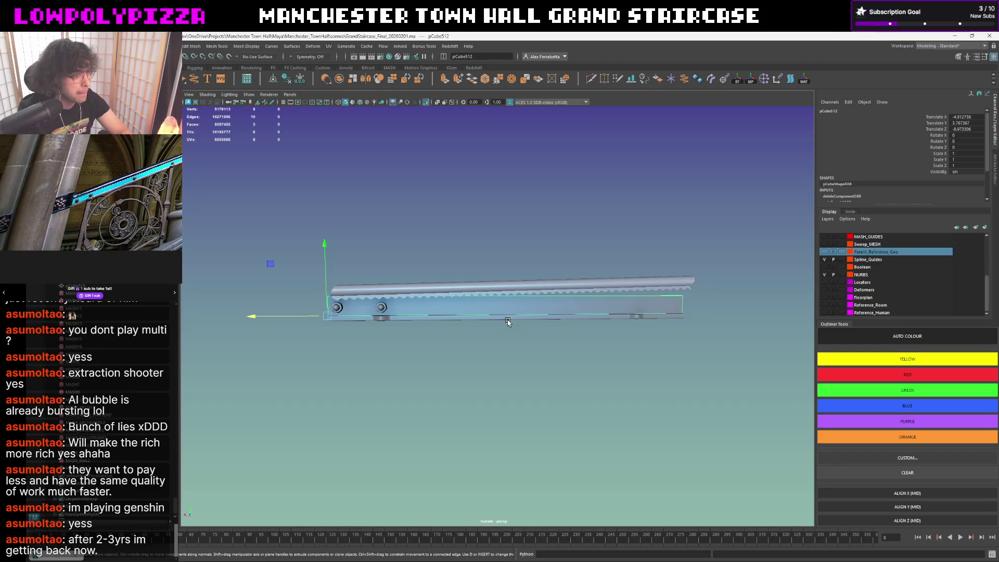
{"action": "left_click", "coordinate": [590, 80]}
{"action": "left_click", "coordinate": [496, 307], "text": "ctrl"}
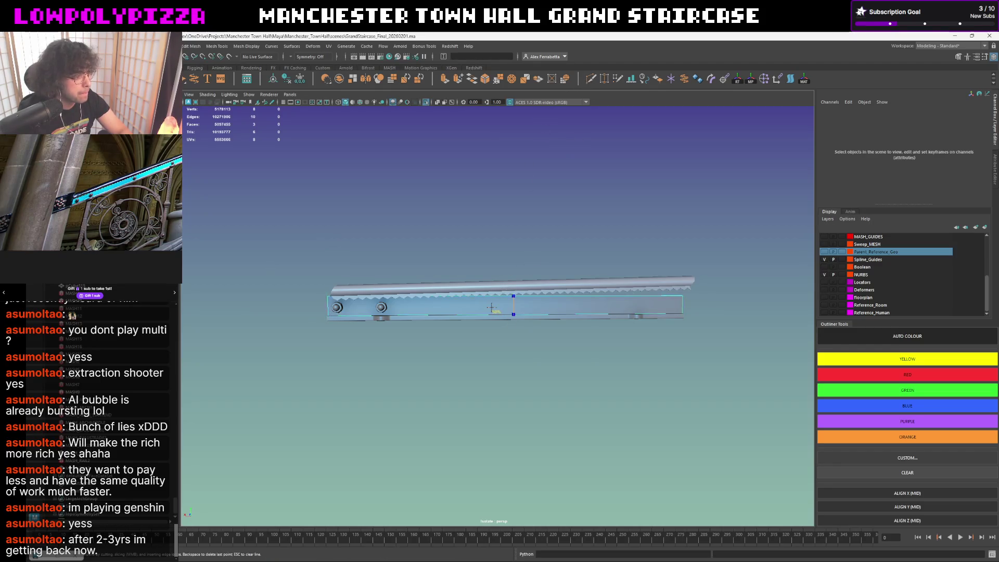
{"action": "key", "text": "w"}
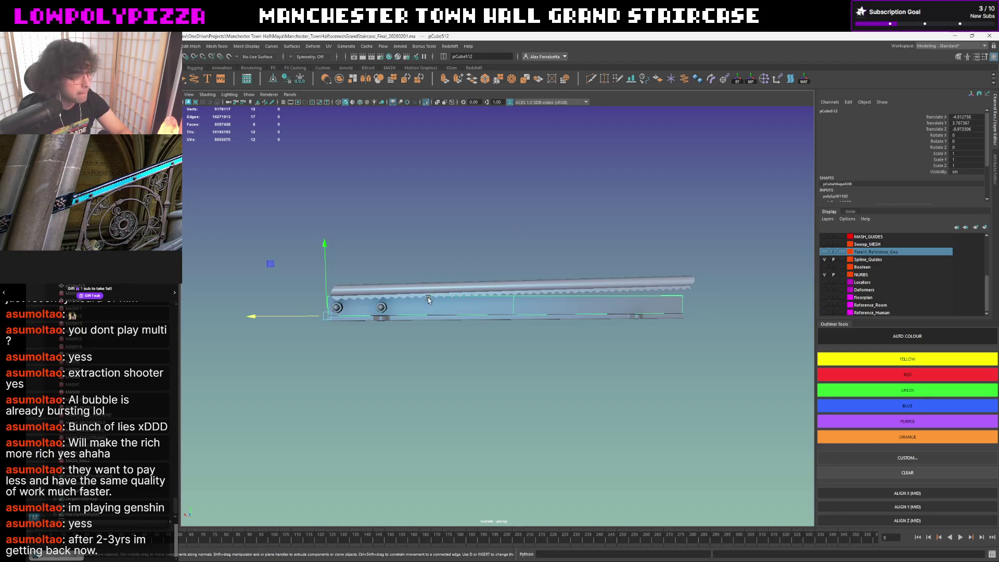
Slide the green bolt right along the rail and turn on wireframe on shaded.
{"action": "left_click", "coordinate": [385, 306]}
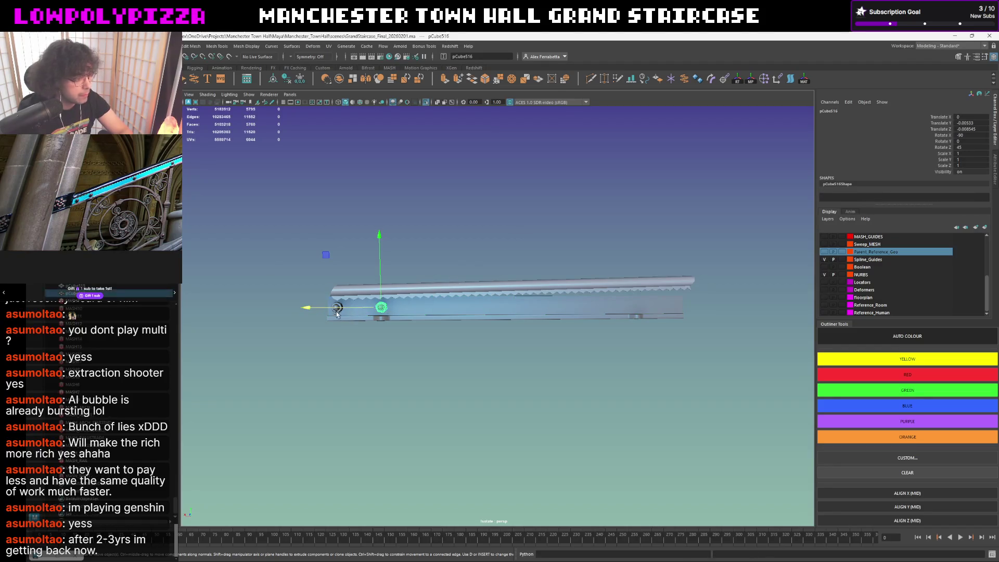
{"action": "left_click_drag", "start_coordinate": [325, 309], "coordinate": [507, 312]}
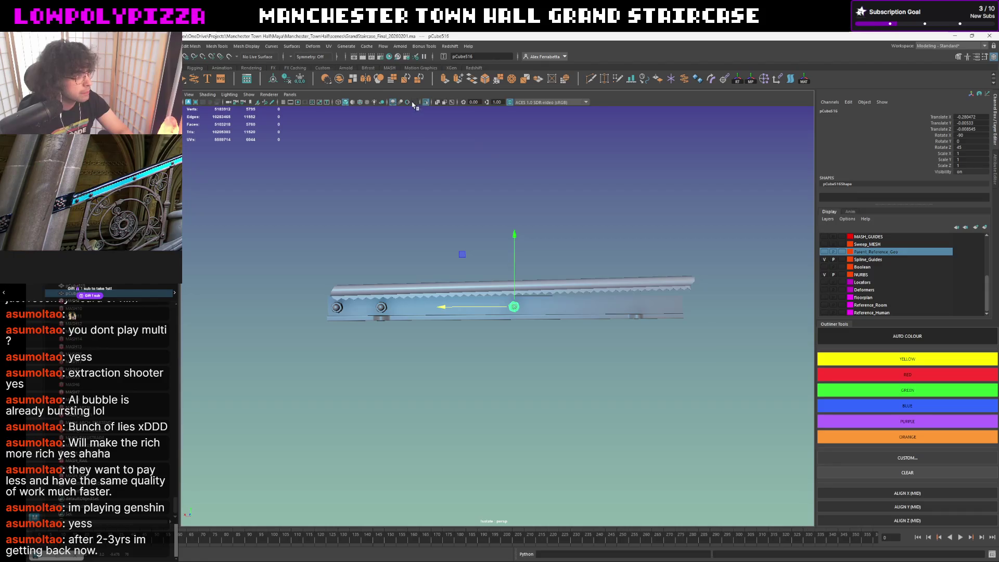
{"action": "left_click", "coordinate": [363, 103]}
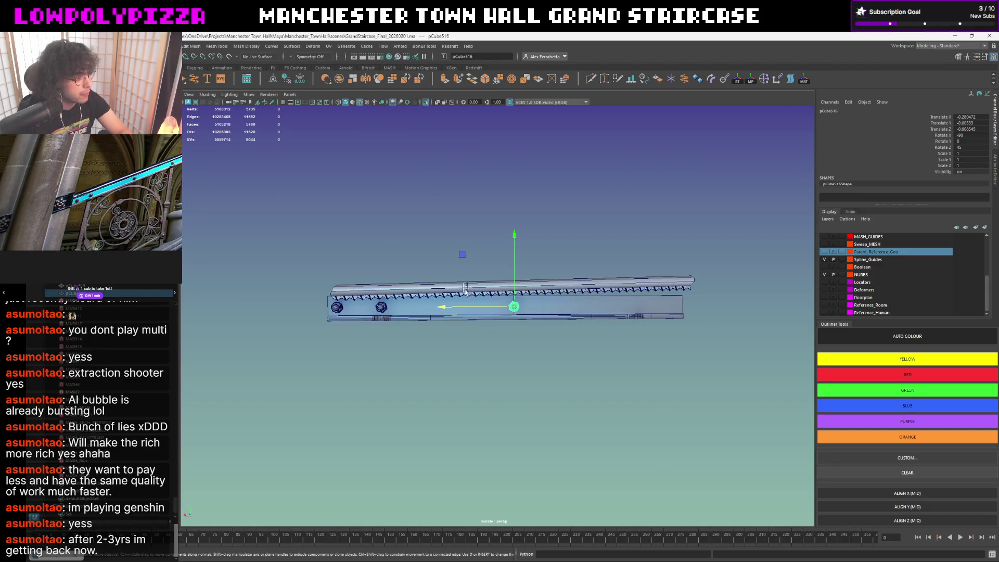
{"action": "scroll", "coordinate": [561, 296], "scroll_direction": "up", "scroll_amount": 3}
{"action": "scroll", "coordinate": [561, 295], "scroll_direction": "up", "scroll_amount": 3}
Rotate the bolt to -45 in Z, then deselect it and frame the whole rail.
{"action": "key", "text": "e"}
{"action": "left_click_drag", "start_coordinate": [448, 263], "coordinate": [468, 244]}
{"action": "key", "text": "w"}
{"action": "left_click", "coordinate": [616, 155]}
{"action": "key", "text": "f"}
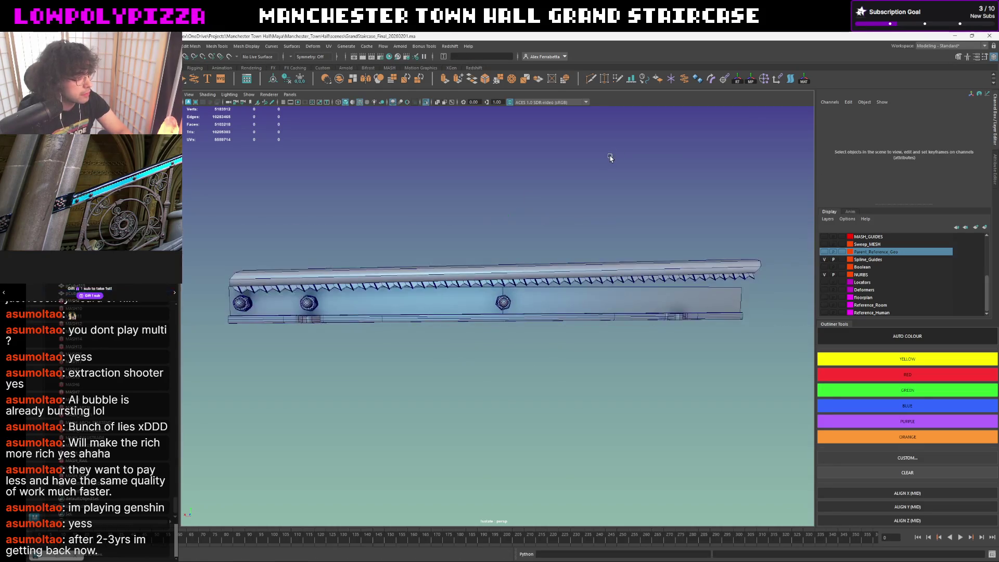
{"action": "left_click_drag", "start_coordinate": [576, 230], "coordinate": [564, 233], "text": "alt"}
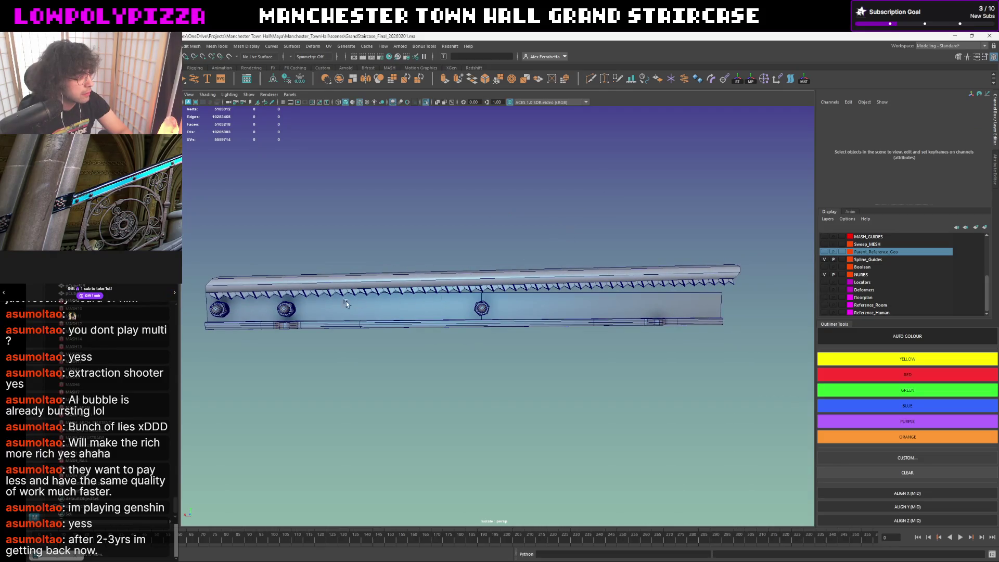
Clone the second bolt toward the rail's left end, move its pivot, then undo.
{"action": "left_click", "coordinate": [288, 310]}
{"action": "left_click_drag", "start_coordinate": [227, 308], "coordinate": [219, 319], "text": "shift"}
{"action": "key", "text": "d"}
{"action": "scroll", "coordinate": [191, 314], "scroll_direction": "down", "scroll_amount": 3}
{"action": "mouse_move", "coordinate": [308, 311]}
{"action": "left_mouse_down"}
{"action": "mouse_move", "coordinate": [290, 312]}
{"action": "mouse_move", "coordinate": [476, 315]}
{"action": "left_mouse_up"}
{"action": "key", "text": "d"}
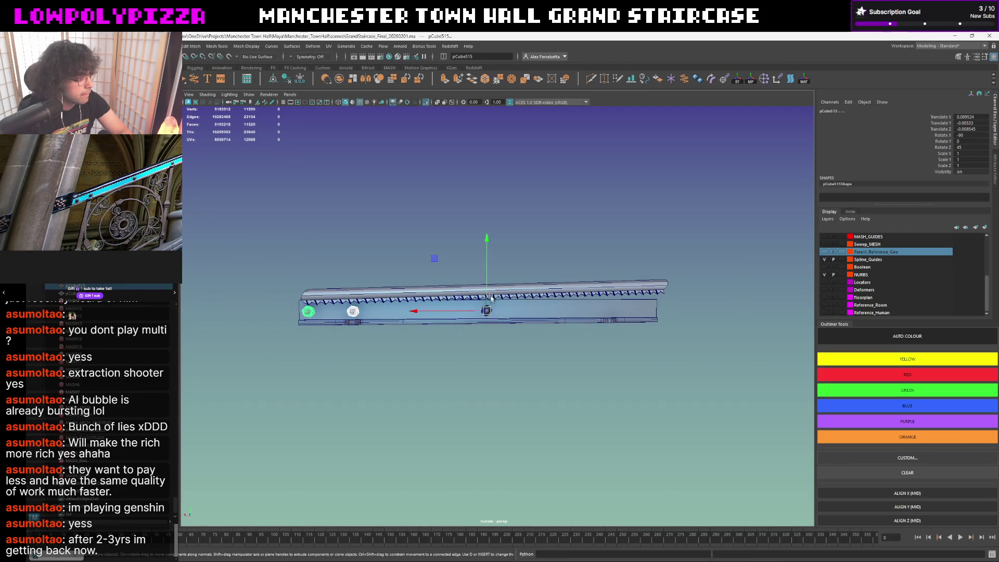
{"action": "key", "text": "ctrl+z"}
Select the middle and left bolts and place their pivot on the other bolt.
{"action": "mouse_move", "coordinate": [453, 291]}
{"action": "left_mouse_down", "text": "alt"}
{"action": "mouse_move", "coordinate": [466, 232]}
{"action": "mouse_move", "coordinate": [431, 254]}
{"action": "mouse_move", "coordinate": [508, 248]}
{"action": "mouse_move", "coordinate": [475, 250]}
{"action": "left_mouse_up", "text": "alt"}
{"action": "left_click", "coordinate": [466, 232]}
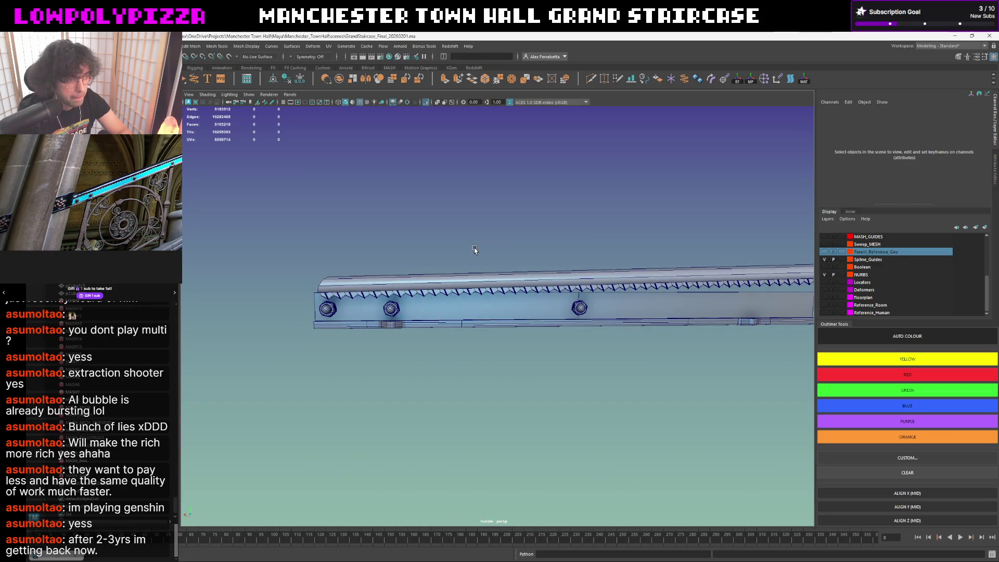
{"action": "scroll", "coordinate": [612, 306], "scroll_direction": "down", "scroll_amount": 3}
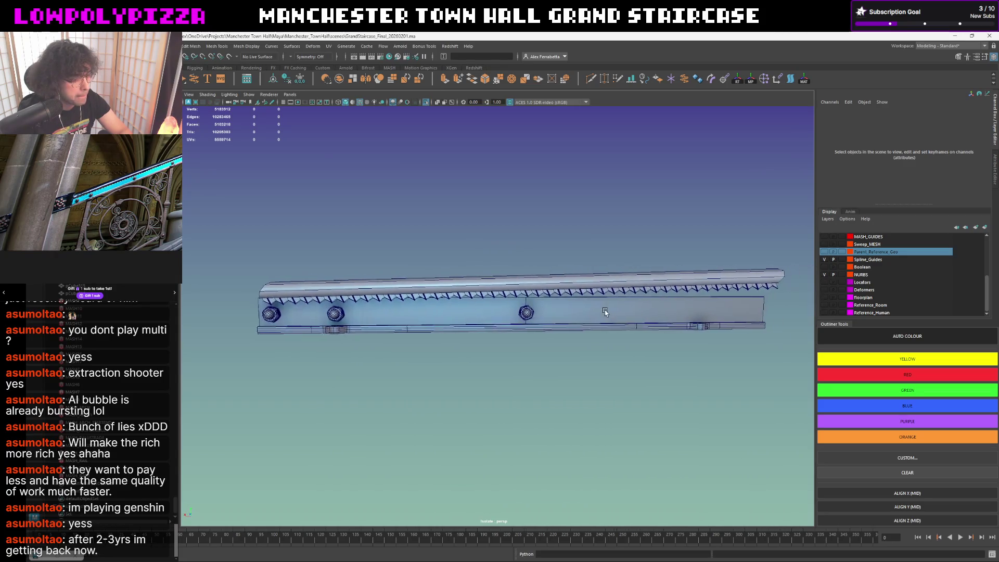
{"action": "scroll", "coordinate": [604, 310], "scroll_direction": "up", "scroll_amount": 1}
{"action": "left_click", "coordinate": [577, 311]}
{"action": "left_click_drag", "start_coordinate": [550, 298], "coordinate": [427, 313], "text": "alt"}
{"action": "left_click", "coordinate": [308, 315]}
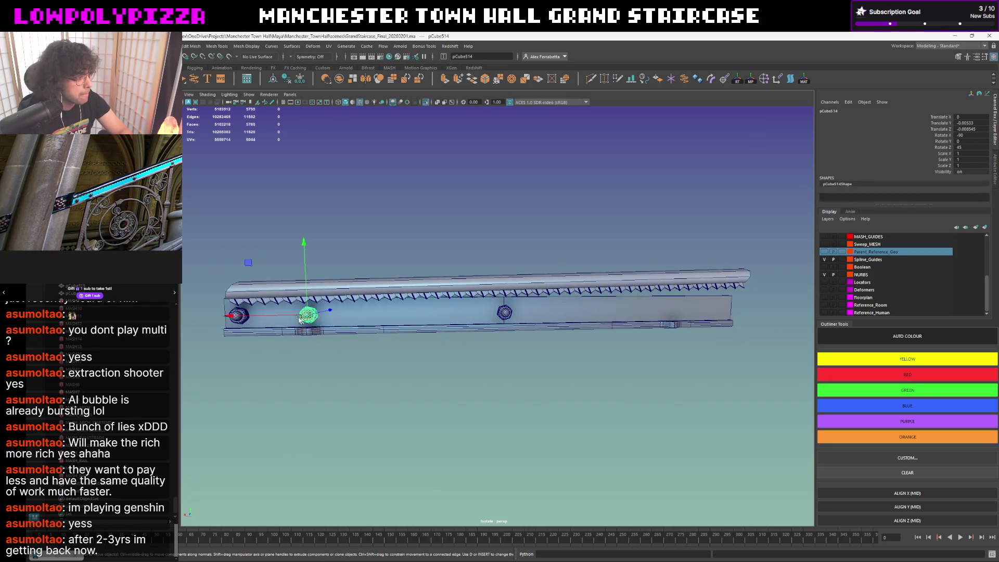
{"action": "left_click", "coordinate": [239, 315], "text": "shift"}
{"action": "key", "text": "d"}
{"action": "left_click", "coordinate": [505, 301]}
{"action": "key", "text": "d"}
{"action": "left_click_drag", "start_coordinate": [504, 298], "coordinate": [580, 272], "text": "alt"}
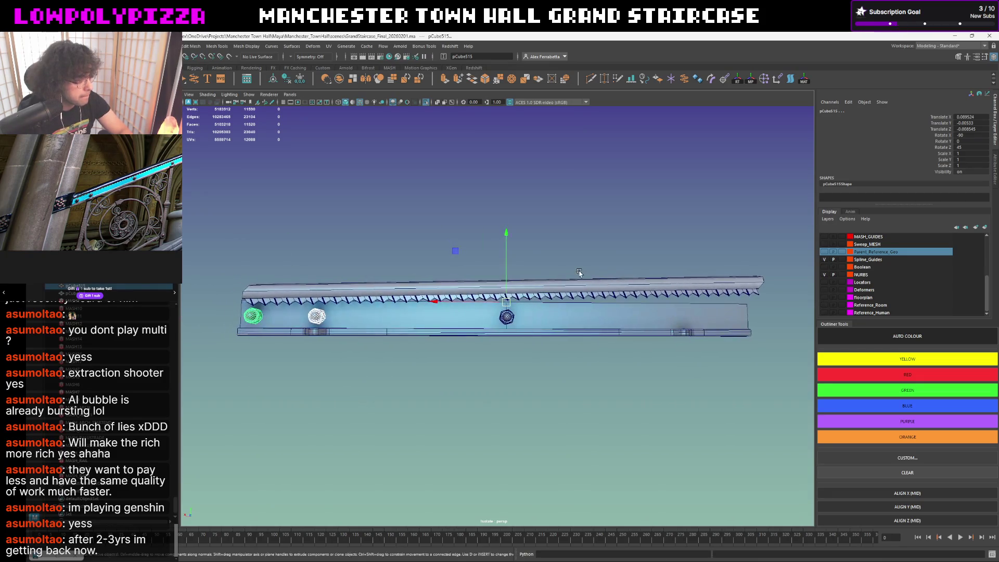
Duplicate the two-bolt pair and set Scale Z and Scale X to -1, mirroring them.
{"action": "left_click", "coordinate": [287, 81]}
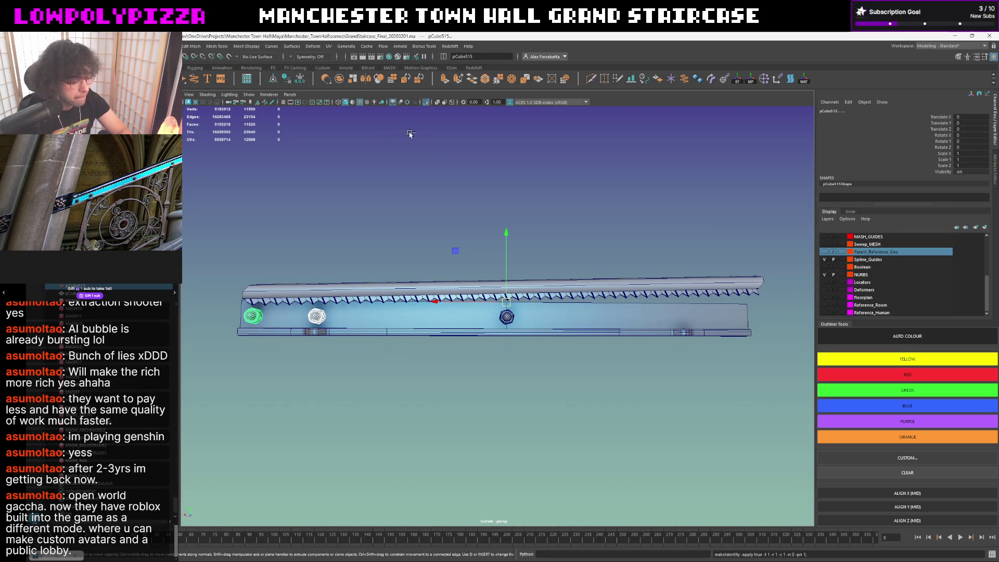
{"action": "left_click", "coordinate": [959, 166]}
{"action": "type", "text": "-1"}
{"action": "key", "text": "Return"}
{"action": "left_click", "coordinate": [971, 153]}
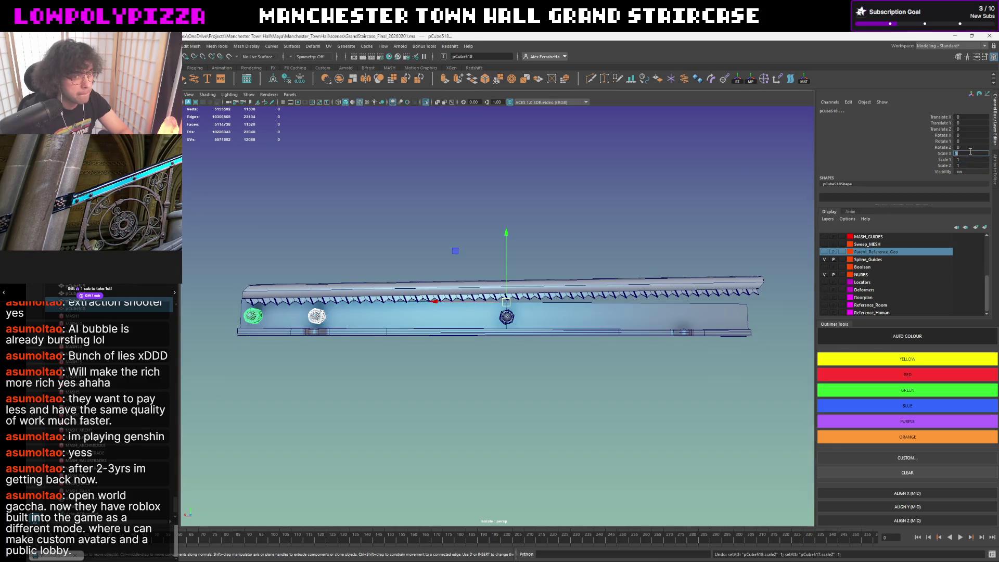
{"action": "type", "text": "-1"}
{"action": "key", "text": "Return"}
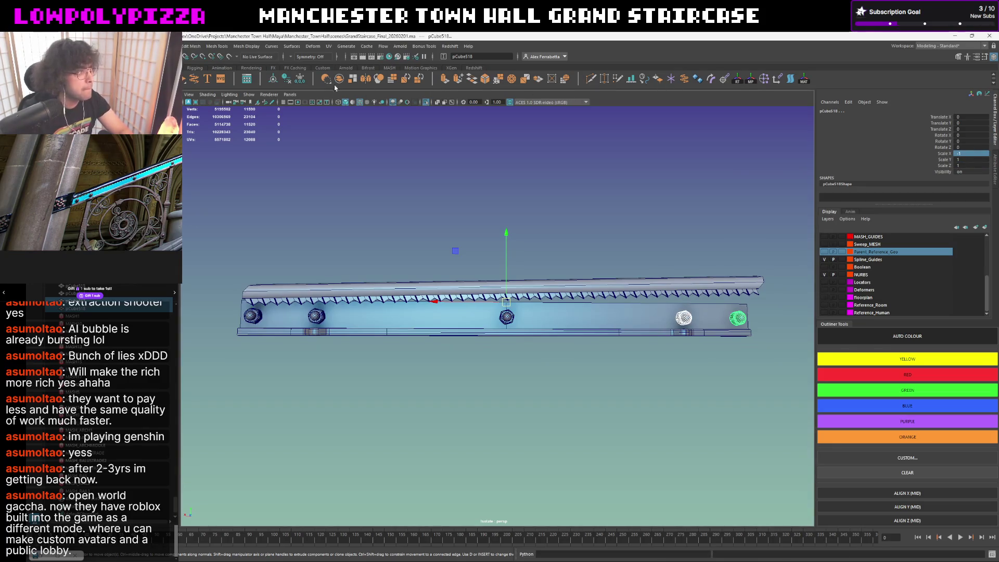
Freeze transformations on the mirrored bolts so their scale reads 1.
{"action": "left_click", "coordinate": [300, 78]}
{"action": "left_click_drag", "start_coordinate": [468, 197], "coordinate": [499, 194], "text": "alt"}
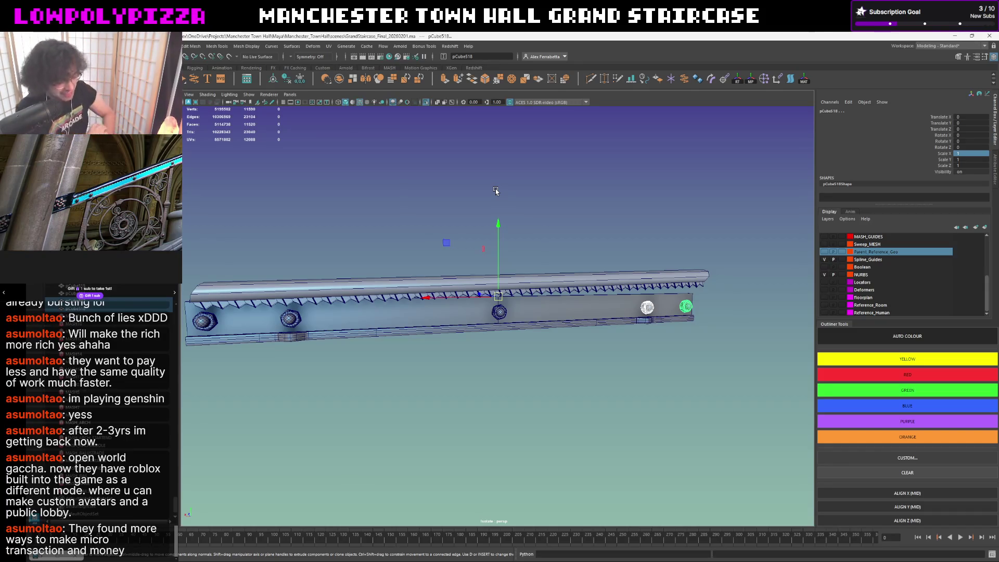
{"action": "mouse_move", "coordinate": [649, 235]}
{"action": "left_mouse_down", "text": "alt"}
{"action": "mouse_move", "coordinate": [619, 229]}
{"action": "mouse_move", "coordinate": [598, 250]}
{"action": "left_mouse_up", "text": "alt"}
Inspect the zigzag teeth strip and other rail parts, framing them, then deselect everything.
{"action": "left_click", "coordinate": [583, 298]}
{"action": "left_click", "coordinate": [590, 256]}
{"action": "left_click", "coordinate": [569, 297]}
{"action": "left_click_drag", "start_coordinate": [571, 264], "coordinate": [564, 257], "text": "alt"}
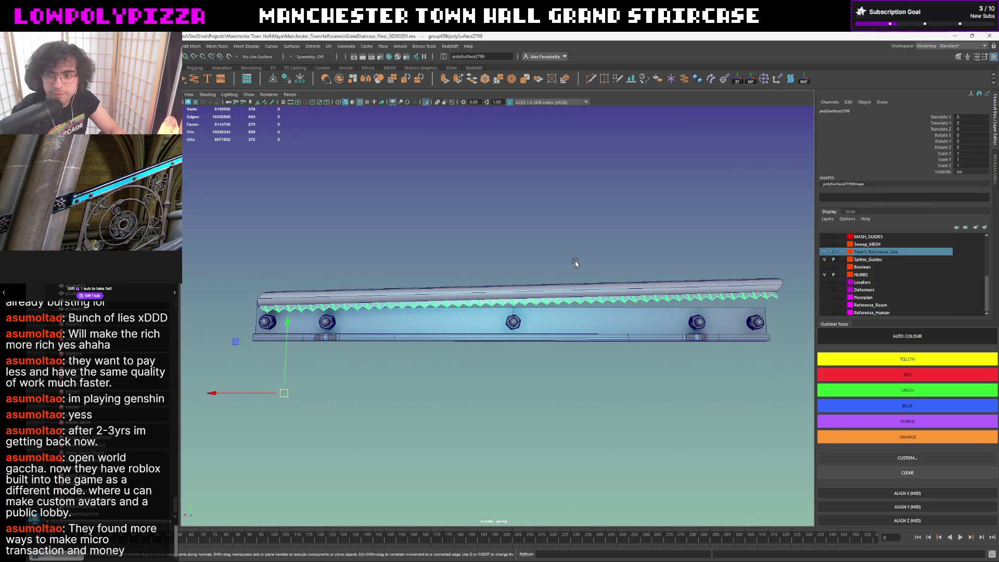
{"action": "mouse_move", "coordinate": [484, 273]}
{"action": "left_mouse_down", "text": "alt"}
{"action": "mouse_move", "coordinate": [521, 266]}
{"action": "mouse_move", "coordinate": [537, 283]}
{"action": "left_mouse_up", "text": "alt"}
{"action": "left_click", "coordinate": [541, 335]}
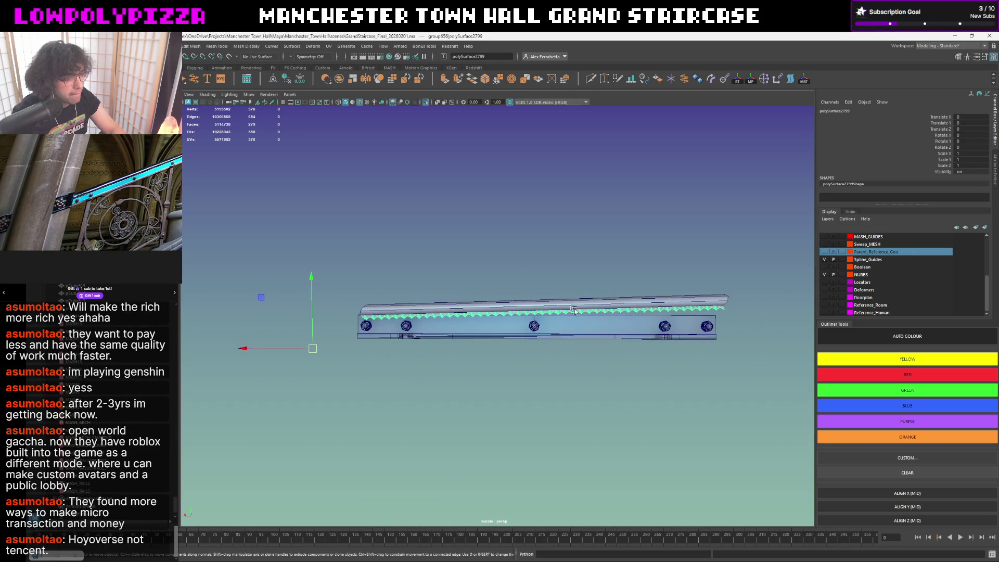
{"action": "key", "text": "f"}
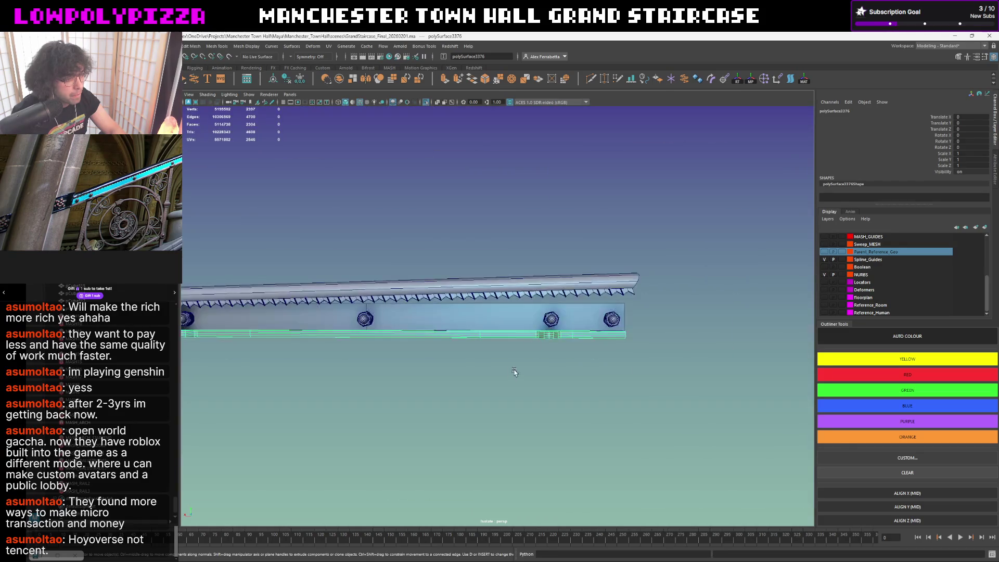
{"action": "left_click", "coordinate": [420, 374]}
{"action": "key", "text": "f"}
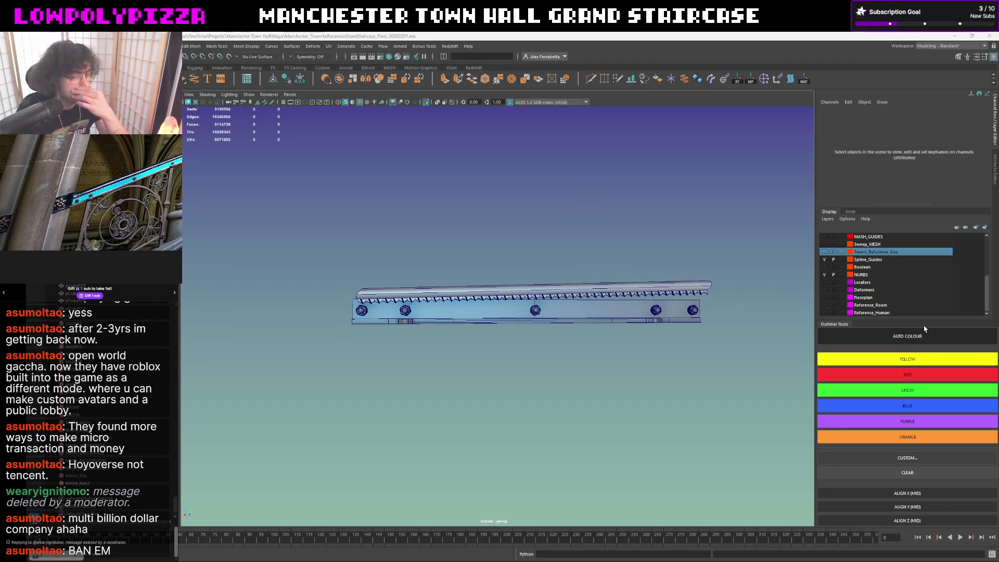
{"action": "mouse_move", "coordinate": [555, 263]}
{"action": "left_mouse_down", "text": "alt"}
{"action": "mouse_move", "coordinate": [521, 280]}
{"action": "mouse_move", "coordinate": [523, 292]}
{"action": "left_mouse_up", "text": "alt"}
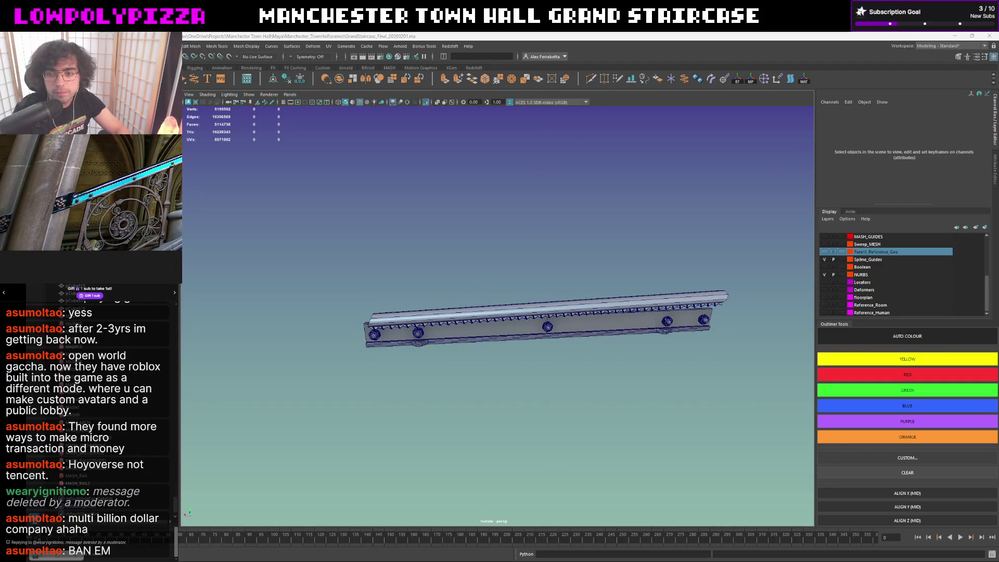
{"action": "left_click_drag", "start_coordinate": [658, 332], "coordinate": [589, 317], "text": "alt"}
{"action": "mouse_move", "coordinate": [550, 349]}
{"action": "left_mouse_down", "text": "alt"}
{"action": "mouse_move", "coordinate": [578, 363]}
{"action": "mouse_move", "coordinate": [533, 381]}
{"action": "mouse_move", "coordinate": [574, 372]}
{"action": "mouse_move", "coordinate": [526, 360]}
{"action": "mouse_move", "coordinate": [526, 343]}
{"action": "left_mouse_up", "text": "alt"}
{"action": "key", "text": "ctrl+1"}
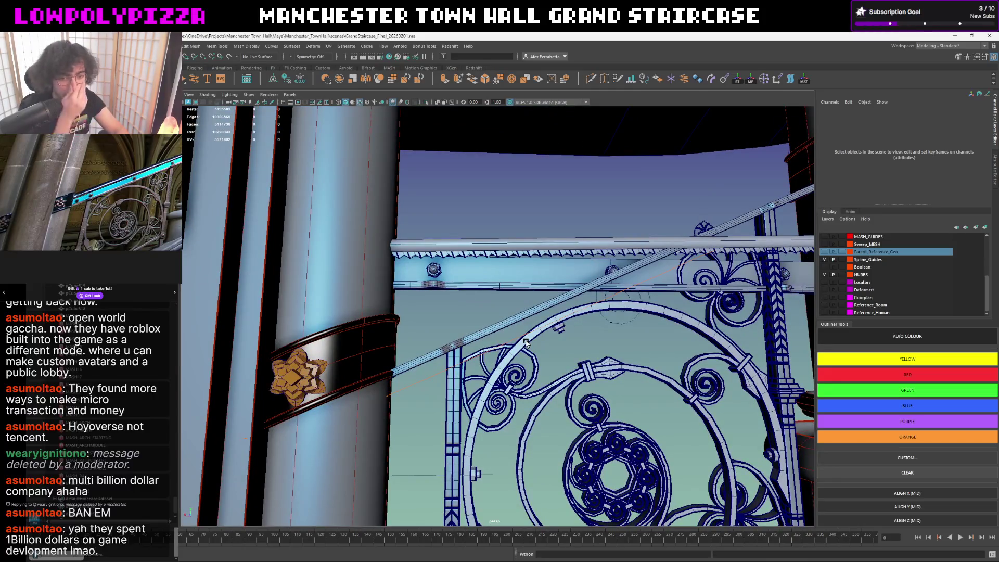
{"action": "mouse_move", "coordinate": [471, 266]}
{"action": "left_mouse_down", "text": "alt"}
{"action": "mouse_move", "coordinate": [502, 266]}
{"action": "mouse_move", "coordinate": [585, 313]}
{"action": "left_mouse_up", "text": "alt"}
{"action": "key", "text": "ctrl+1"}
{"action": "left_click", "coordinate": [582, 312]}
Duplicate the rail piece with Ctrl+D and nudge the copy slightly along Z.
{"action": "key", "text": "w"}
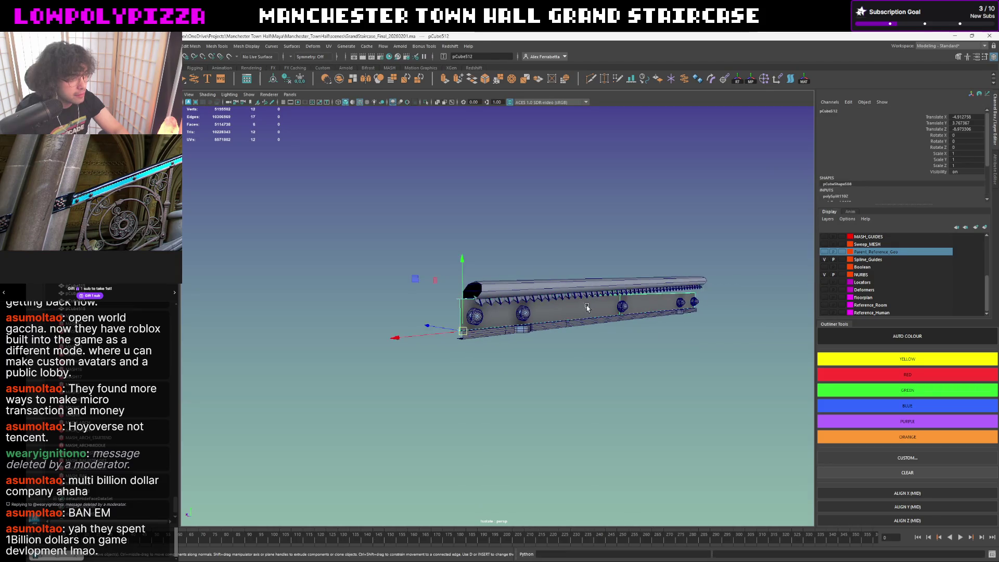
{"action": "key", "text": "ctrl+d"}
{"action": "key", "text": "e"}
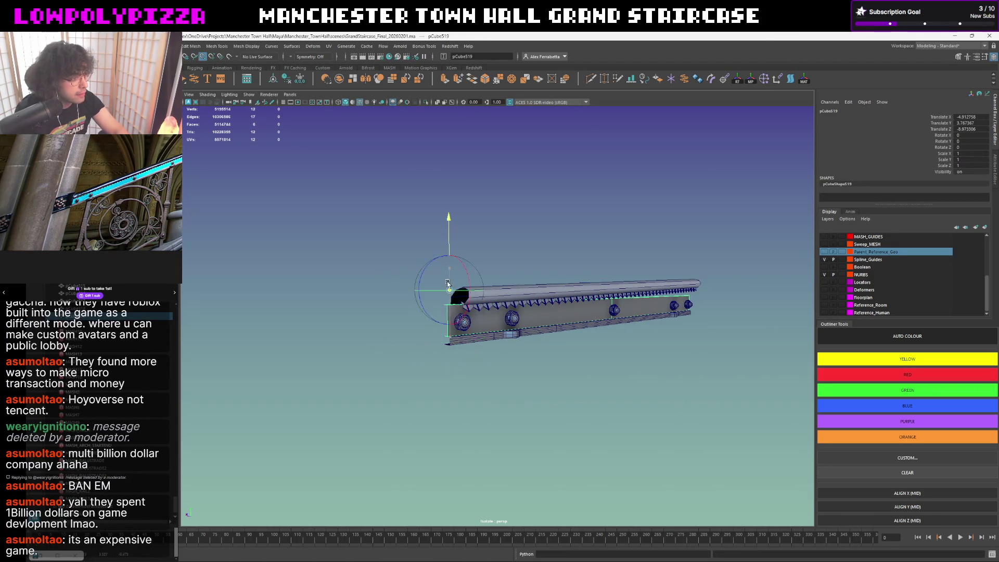
{"action": "key", "text": "w"}
{"action": "mouse_move", "coordinate": [447, 306]}
{"action": "left_mouse_down", "text": "alt"}
{"action": "mouse_move", "coordinate": [601, 311]}
{"action": "mouse_move", "coordinate": [521, 315]}
{"action": "left_mouse_up", "text": "alt"}
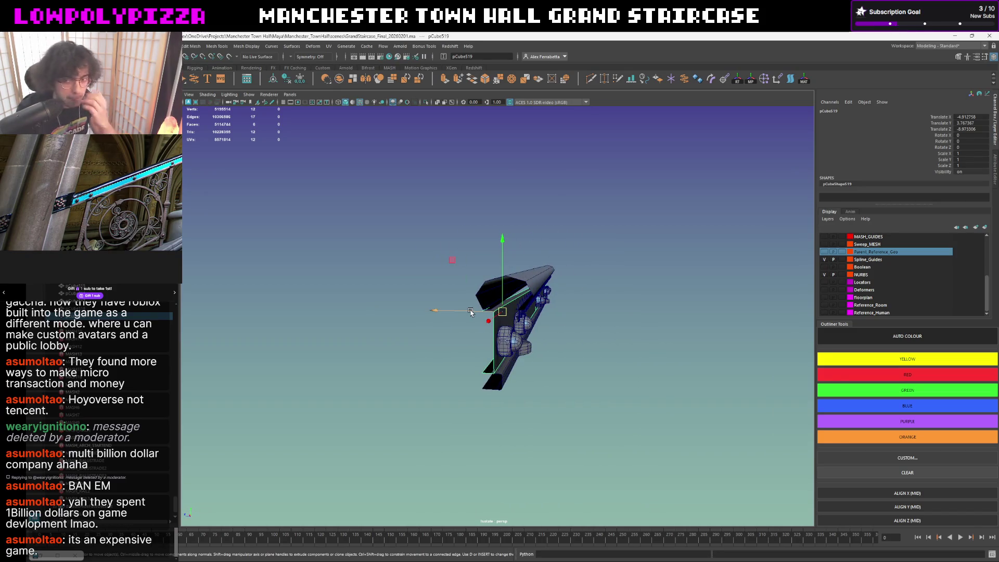
{"action": "mouse_move", "coordinate": [470, 311]}
{"action": "left_mouse_down"}
{"action": "mouse_move", "coordinate": [488, 306]}
{"action": "mouse_move", "coordinate": [401, 315]}
{"action": "left_mouse_up"}
Raise the copy's two end vertices upward on Y, then switch the teeth strip to edges.
{"action": "right_click", "coordinate": [398, 315]}
{"action": "left_click", "coordinate": [618, 317]}
{"action": "left_click_drag", "start_coordinate": [499, 337], "coordinate": [500, 336]}
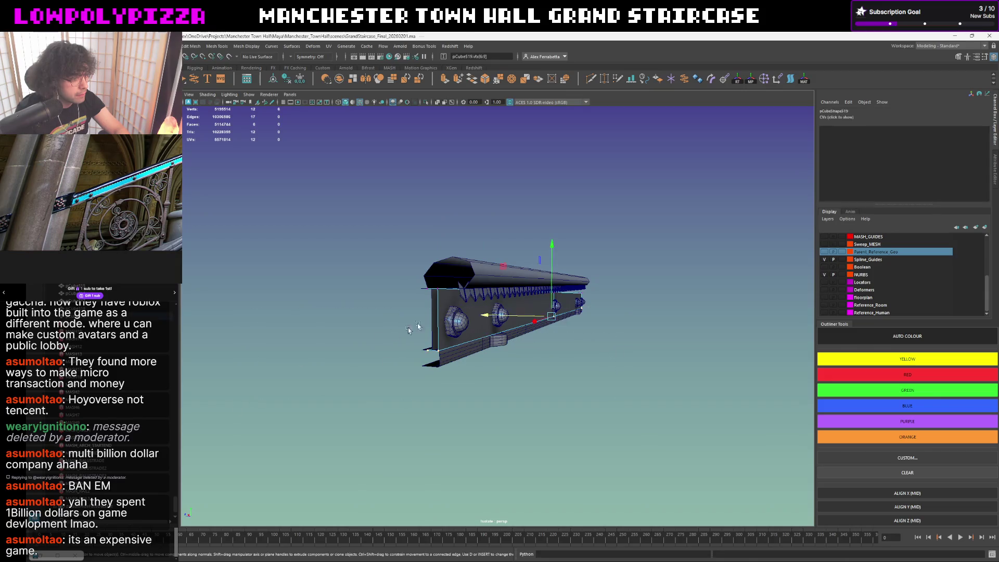
{"action": "left_click_drag", "start_coordinate": [557, 237], "coordinate": [554, 228]}
{"action": "left_click_drag", "start_coordinate": [553, 228], "coordinate": [442, 307]}
{"action": "right_click_drag", "start_coordinate": [419, 307], "coordinate": [420, 344]}
{"action": "left_click", "coordinate": [519, 311]}
{"action": "key", "text": "F8"}
{"action": "mouse_move", "coordinate": [517, 306]}
{"action": "left_mouse_down", "text": "alt"}
{"action": "mouse_move", "coordinate": [561, 235]}
{"action": "mouse_move", "coordinate": [495, 236]}
{"action": "mouse_move", "coordinate": [469, 291]}
{"action": "left_mouse_up", "text": "alt"}
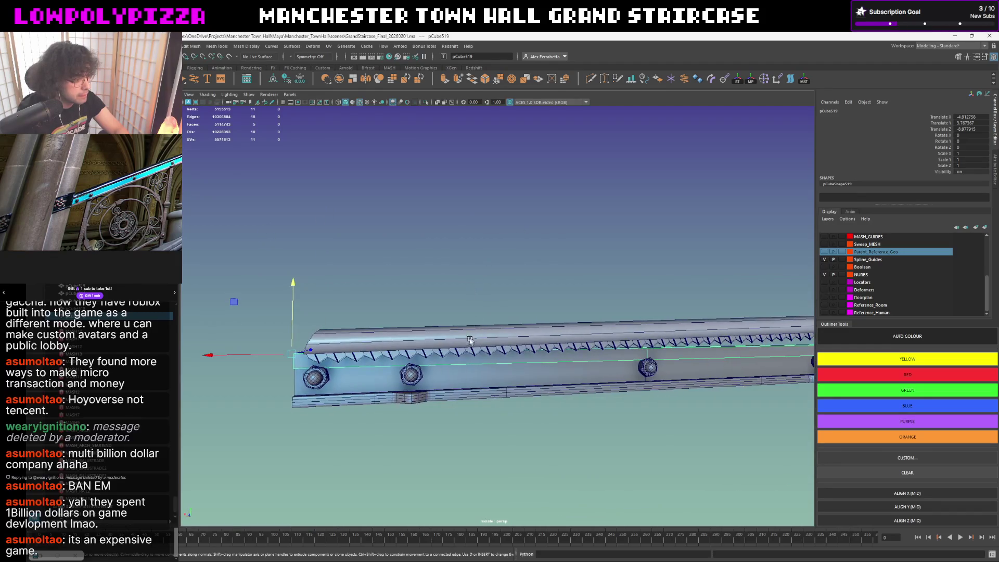
{"action": "right_click_drag", "start_coordinate": [460, 353], "coordinate": [310, 359]}
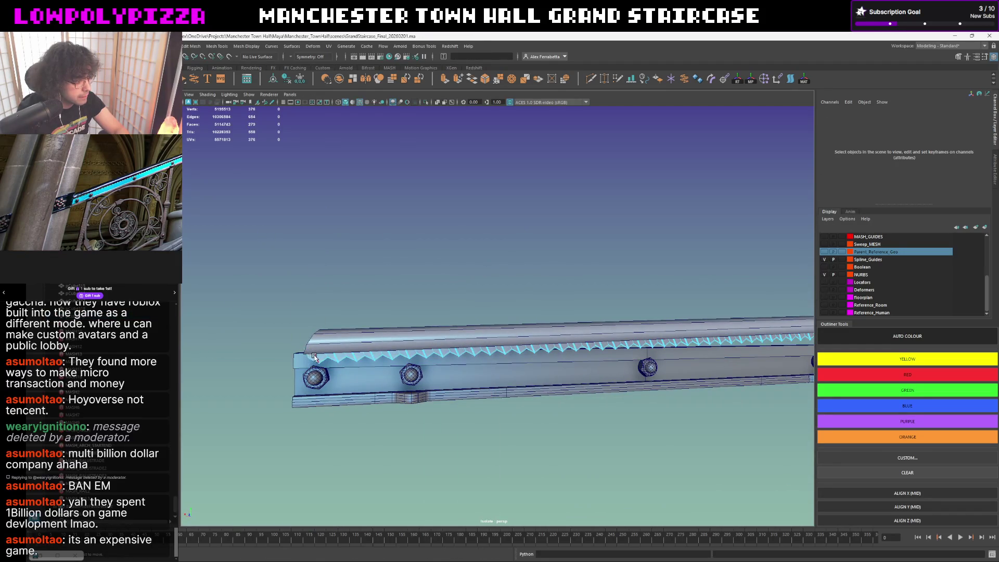
Select edges on the teeth strip and briefly preview it smoothed before reverting.
{"action": "left_click", "coordinate": [314, 357]}
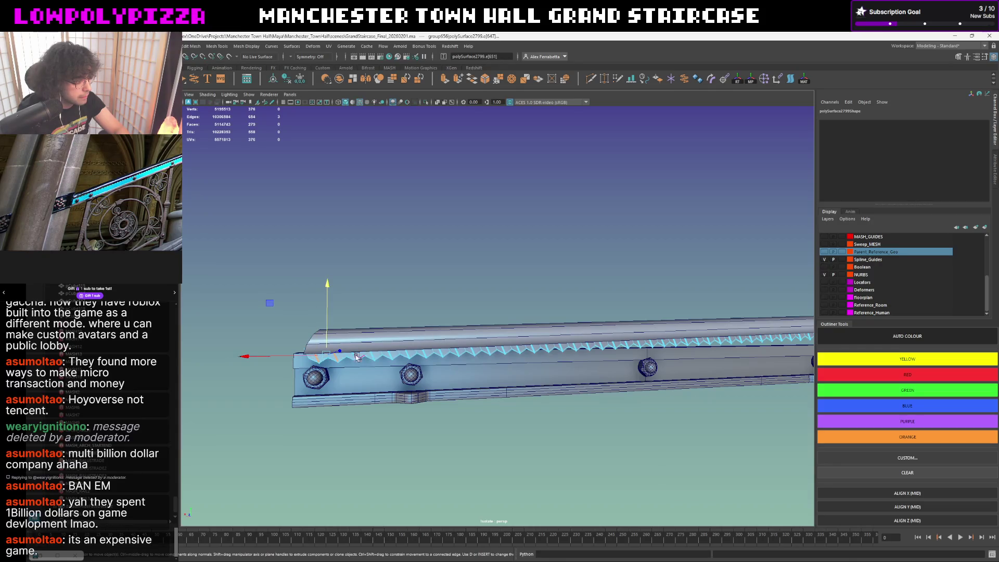
{"action": "left_click", "coordinate": [378, 356]}
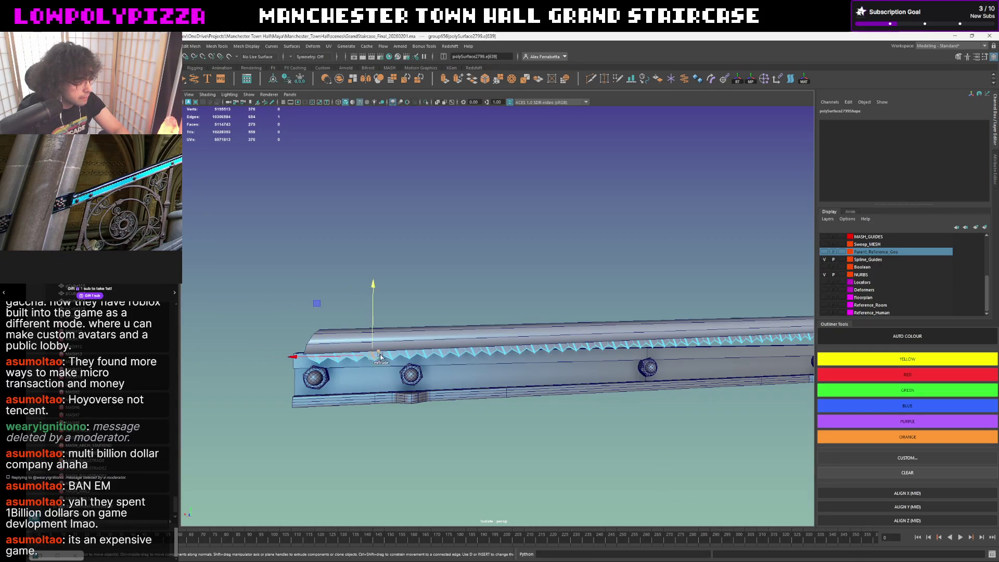
{"action": "scroll", "coordinate": [380, 364], "scroll_direction": "up", "scroll_amount": 3}
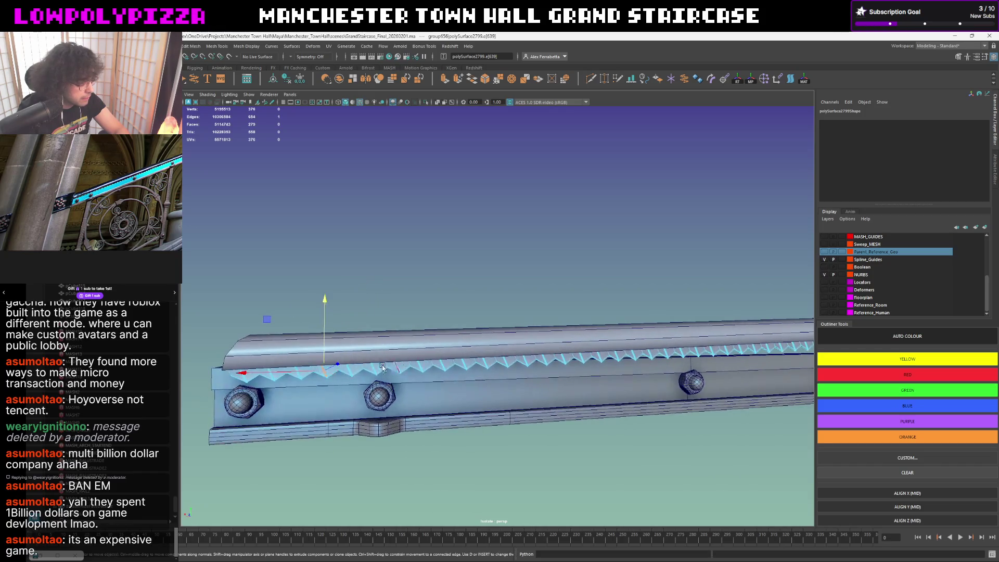
{"action": "left_click_drag", "start_coordinate": [338, 368], "coordinate": [459, 383], "text": "alt"}
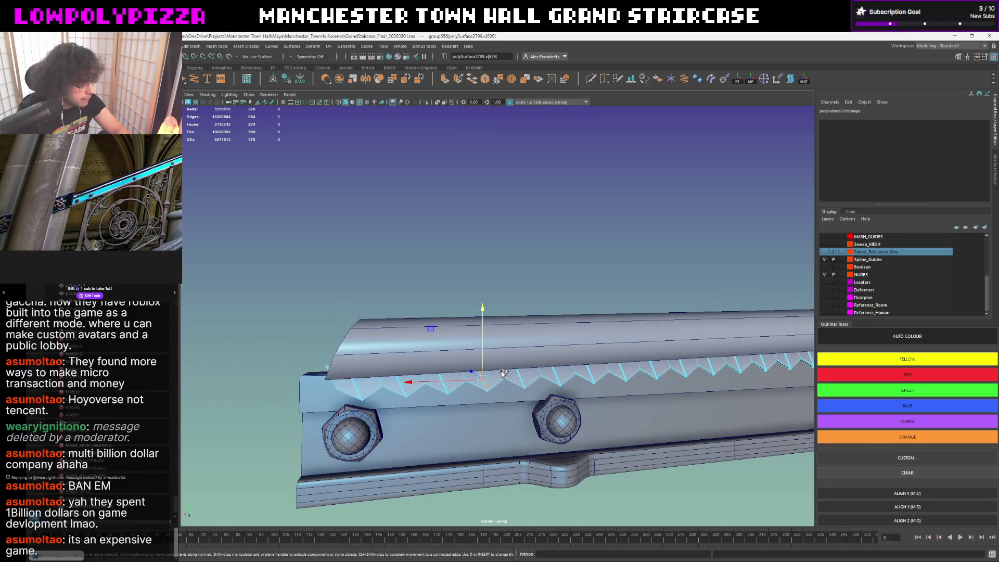
{"action": "mouse_move", "coordinate": [510, 353]}
{"action": "left_mouse_down", "text": "alt"}
{"action": "mouse_move", "coordinate": [555, 350]}
{"action": "mouse_move", "coordinate": [528, 348]}
{"action": "left_mouse_up", "text": "alt"}
{"action": "key", "text": "3"}
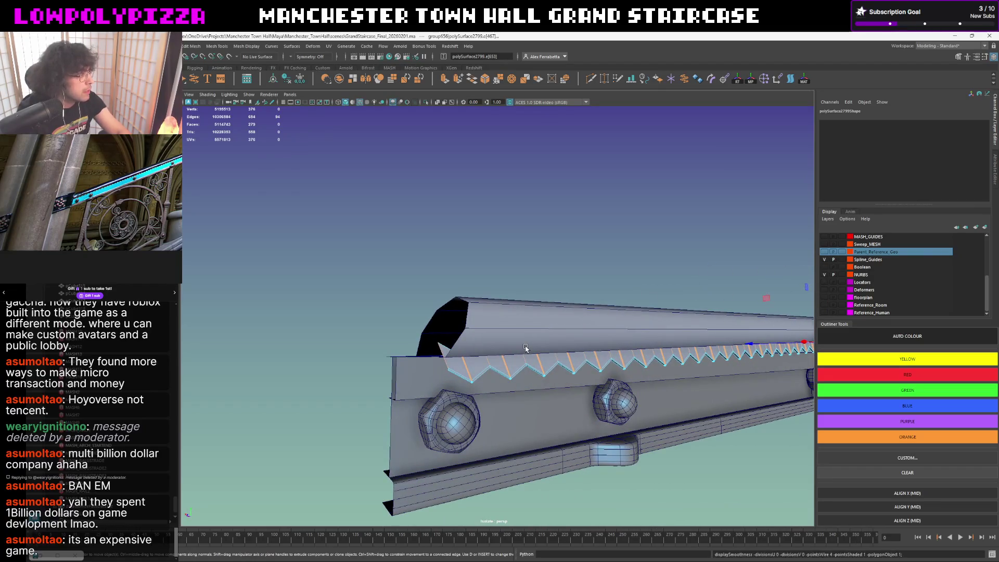
{"action": "key", "text": "1"}
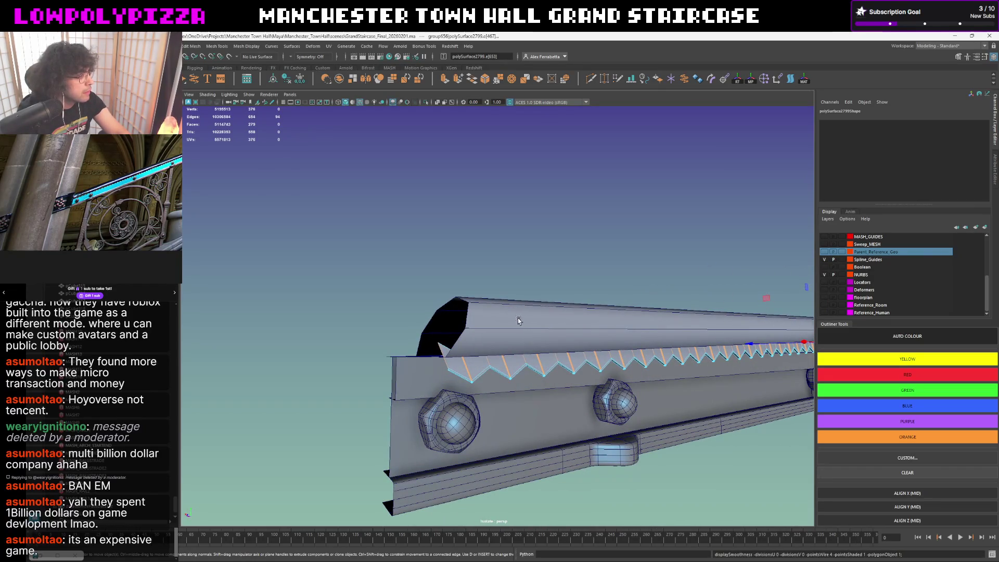
{"action": "scroll", "coordinate": [521, 319], "scroll_direction": "down", "scroll_amount": 2}
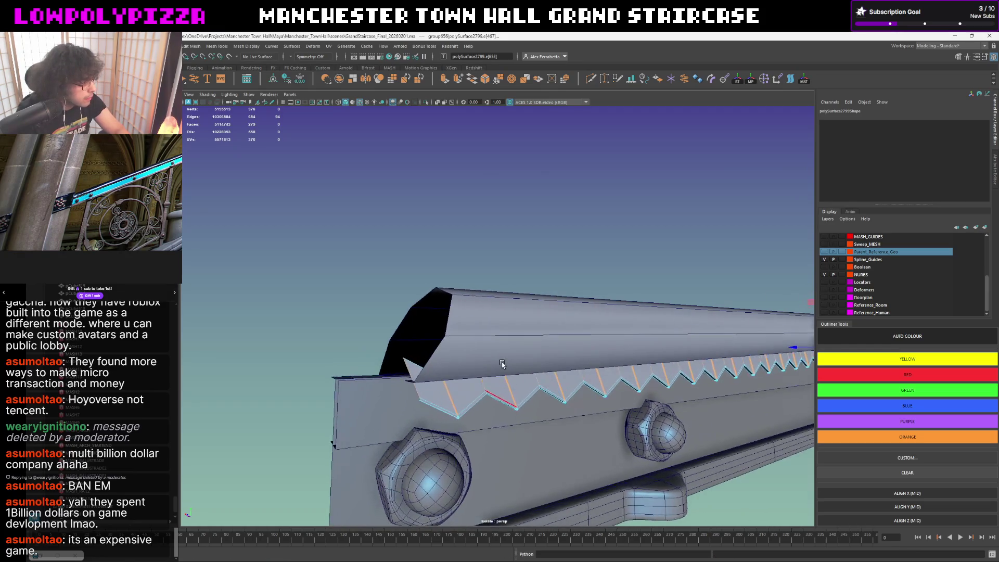
{"action": "scroll", "coordinate": [492, 348], "scroll_direction": "down", "scroll_amount": 5}
{"action": "left_click_drag", "start_coordinate": [491, 348], "coordinate": [442, 342], "text": "alt"}
{"action": "scroll", "coordinate": [442, 342], "scroll_direction": "up", "scroll_amount": 3}
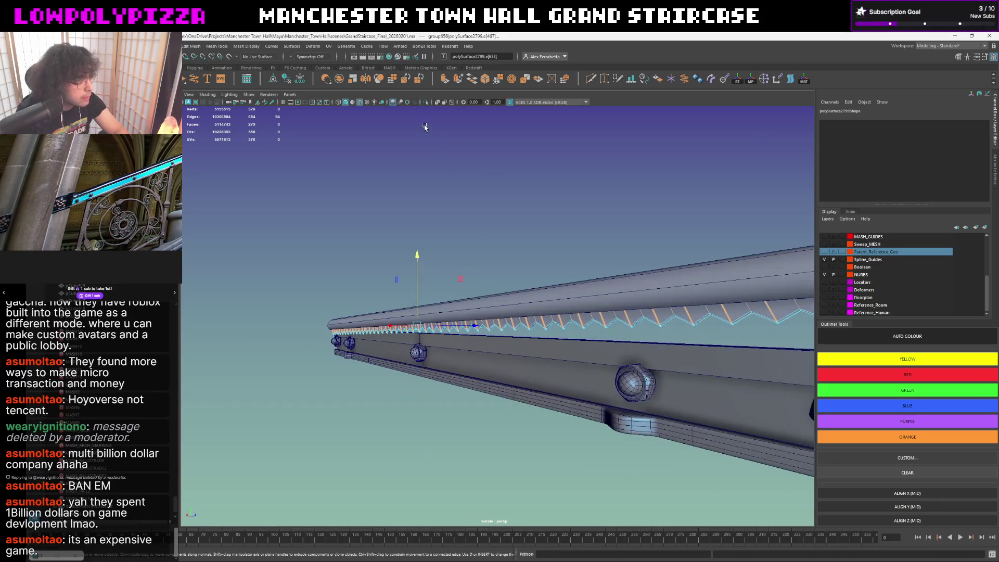
Enable X-ray shading, frame the rail, then select the zigzag strip and delete it.
{"action": "left_click", "coordinate": [437, 102]}
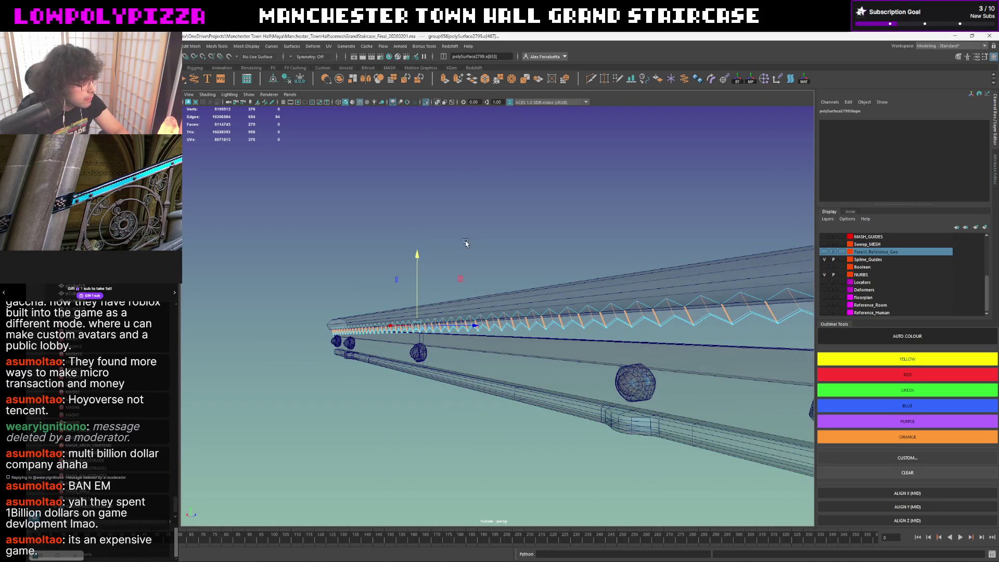
{"action": "scroll", "coordinate": [519, 241], "scroll_direction": "up", "scroll_amount": 5}
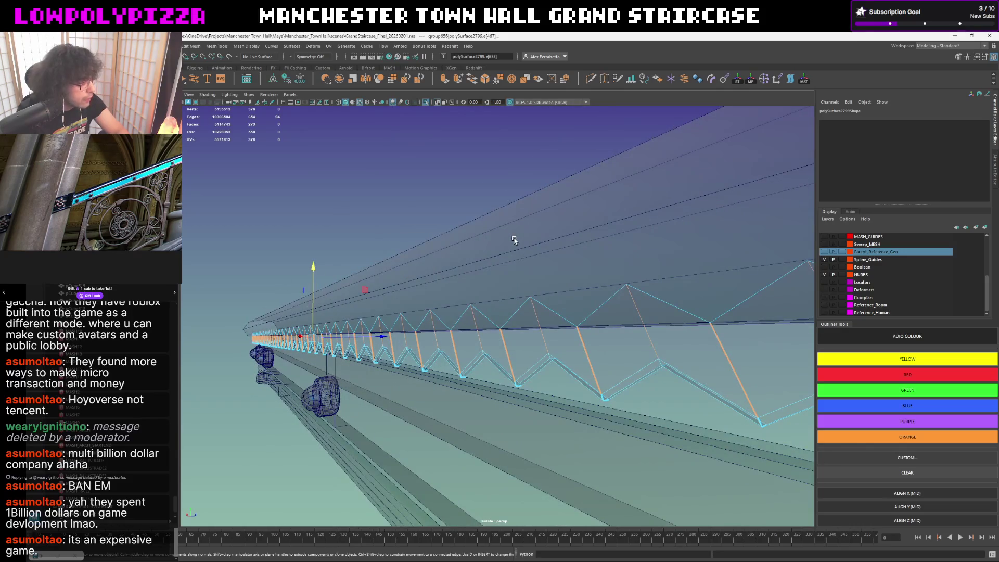
{"action": "scroll", "coordinate": [512, 240], "scroll_direction": "down", "scroll_amount": 2}
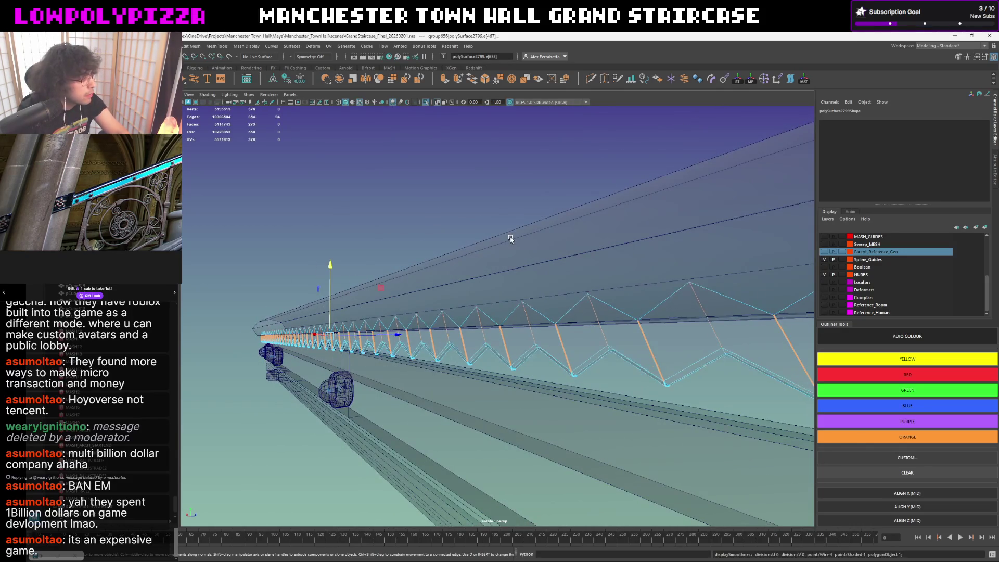
{"action": "key", "text": "f"}
{"action": "right_click_drag", "start_coordinate": [413, 260], "coordinate": [412, 242]}
{"action": "key", "text": "f"}
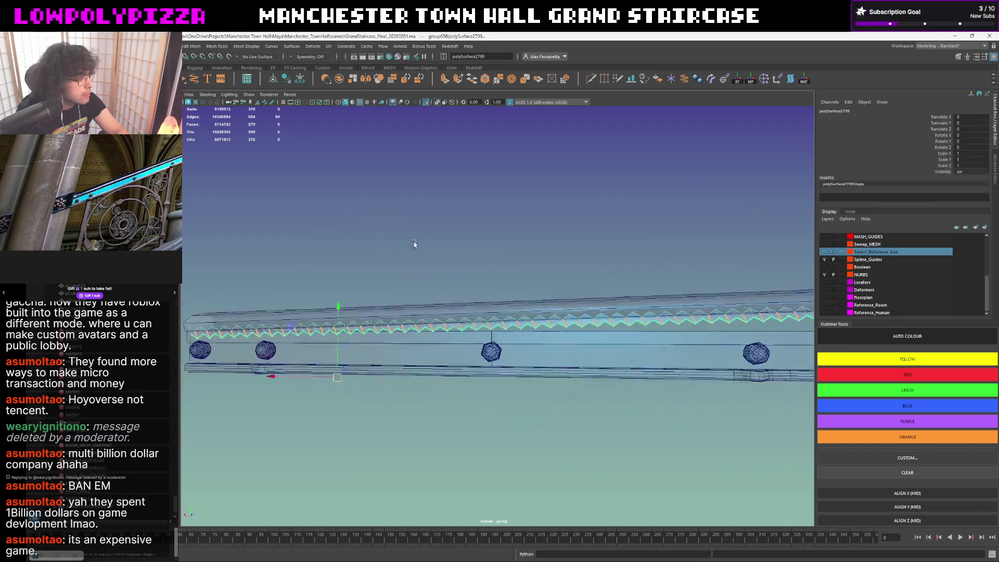
{"action": "left_click", "coordinate": [464, 284]}
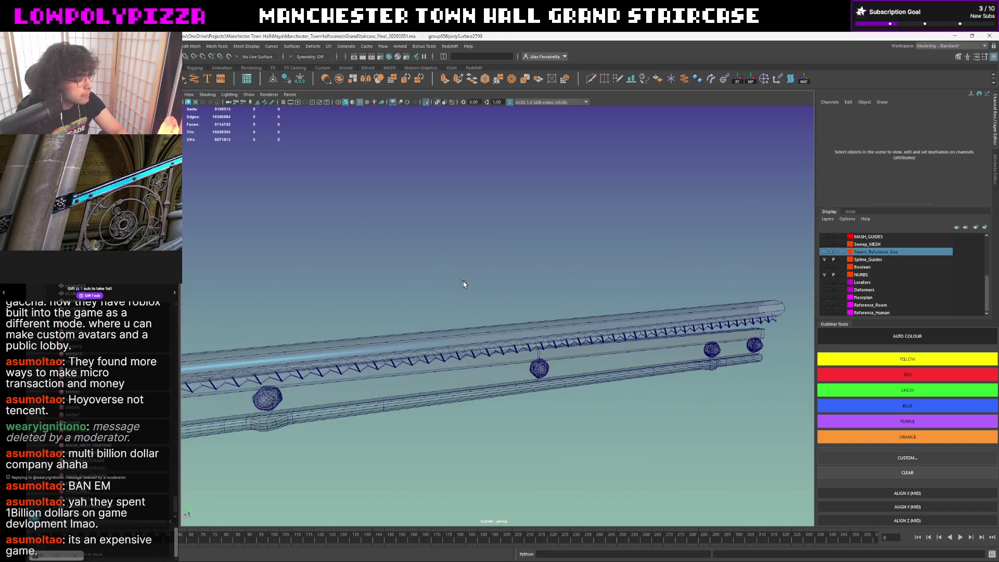
{"action": "left_click", "coordinate": [446, 355]}
{"action": "key", "text": "Delete"}
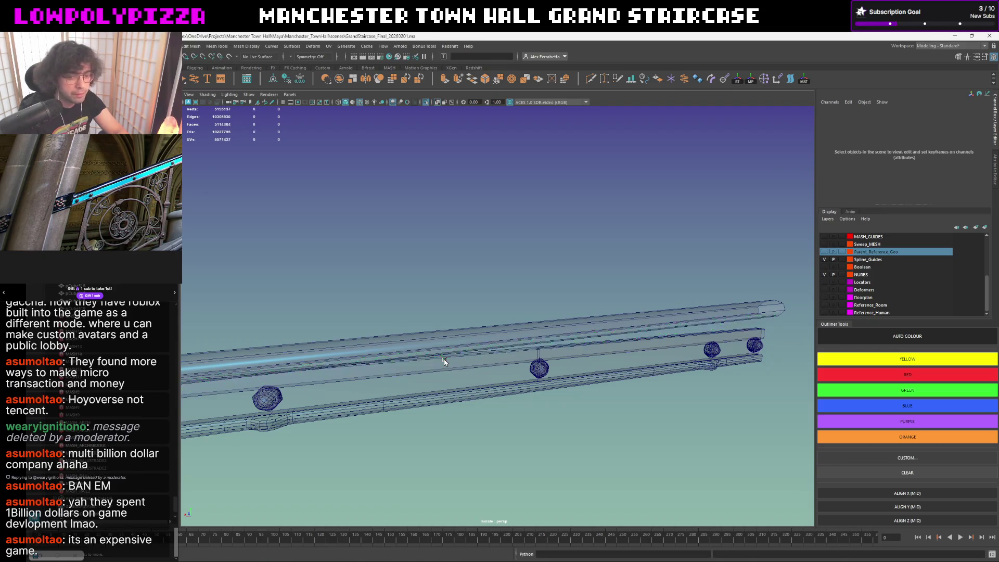
Turn off X-ray, select rail piece pCube519 and nudge it slightly upward.
{"action": "mouse_move", "coordinate": [428, 313]}
{"action": "left_mouse_down", "text": "alt"}
{"action": "mouse_move", "coordinate": [394, 317]}
{"action": "mouse_move", "coordinate": [453, 263]}
{"action": "left_mouse_up", "text": "alt"}
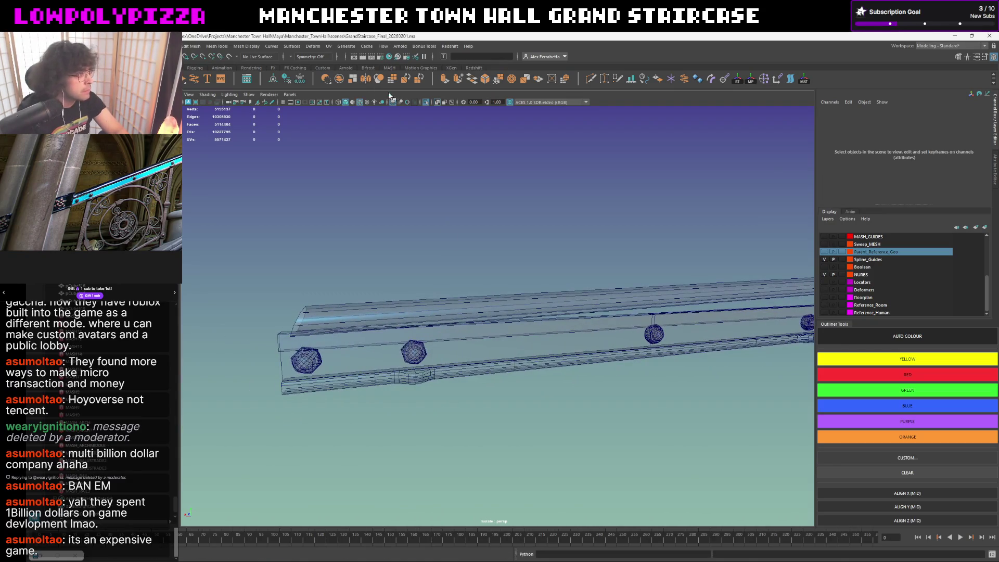
{"action": "left_click", "coordinate": [439, 103]}
{"action": "mouse_move", "coordinate": [435, 210]}
{"action": "left_mouse_down", "text": "alt"}
{"action": "mouse_move", "coordinate": [458, 286]}
{"action": "mouse_move", "coordinate": [448, 288]}
{"action": "left_mouse_up", "text": "alt"}
{"action": "mouse_move", "coordinate": [449, 287]}
{"action": "middle_mouse_down", "text": "alt"}
{"action": "mouse_move", "coordinate": [505, 294]}
{"action": "mouse_move", "coordinate": [510, 307]}
{"action": "middle_mouse_up", "text": "alt"}
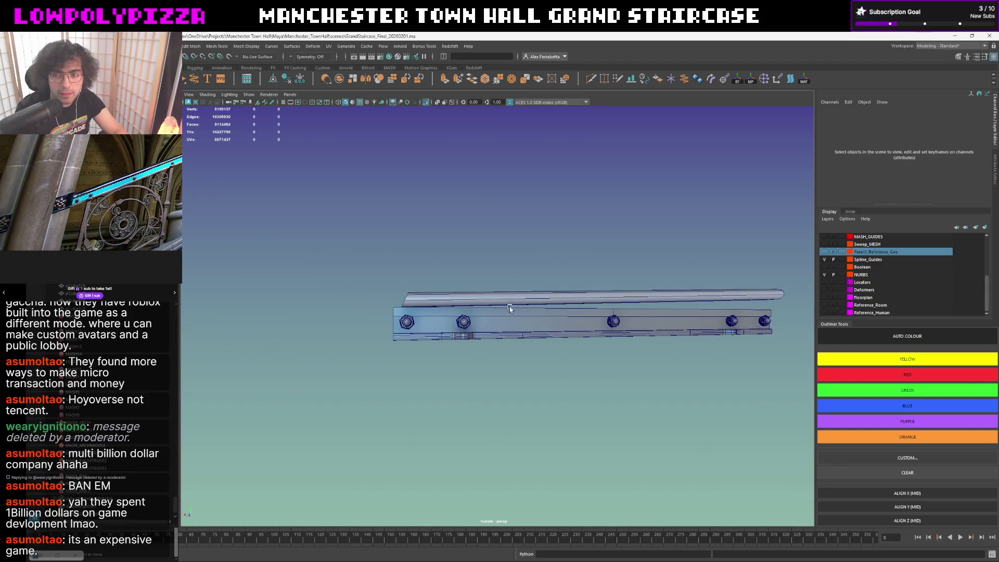
{"action": "left_click", "coordinate": [492, 318]}
{"action": "left_click_drag", "start_coordinate": [494, 311], "coordinate": [471, 278], "text": "alt"}
{"action": "key", "text": "d"}
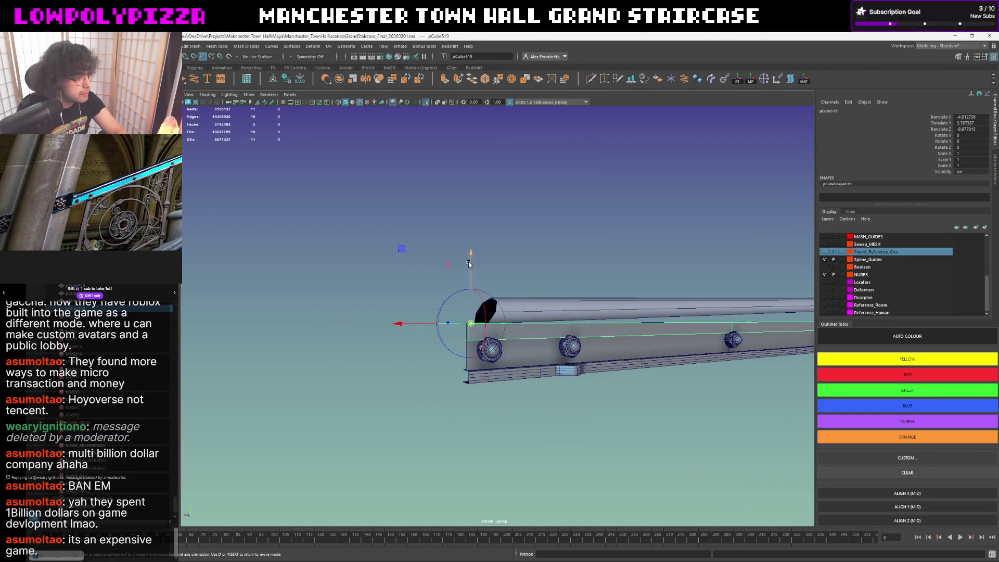
{"action": "key", "text": "d"}
{"action": "mouse_move", "coordinate": [469, 325]}
{"action": "left_mouse_down"}
{"action": "mouse_move", "coordinate": [525, 296]}
{"action": "mouse_move", "coordinate": [569, 302]}
{"action": "mouse_move", "coordinate": [468, 234]}
{"action": "left_mouse_up"}
Reselect pCube519, freeze its transforms to zero, then pick an edge along its top.
{"action": "right_click", "coordinate": [386, 182]}
{"action": "left_click", "coordinate": [385, 203]}
{"action": "left_click", "coordinate": [611, 248]}
{"action": "key", "text": "d"}
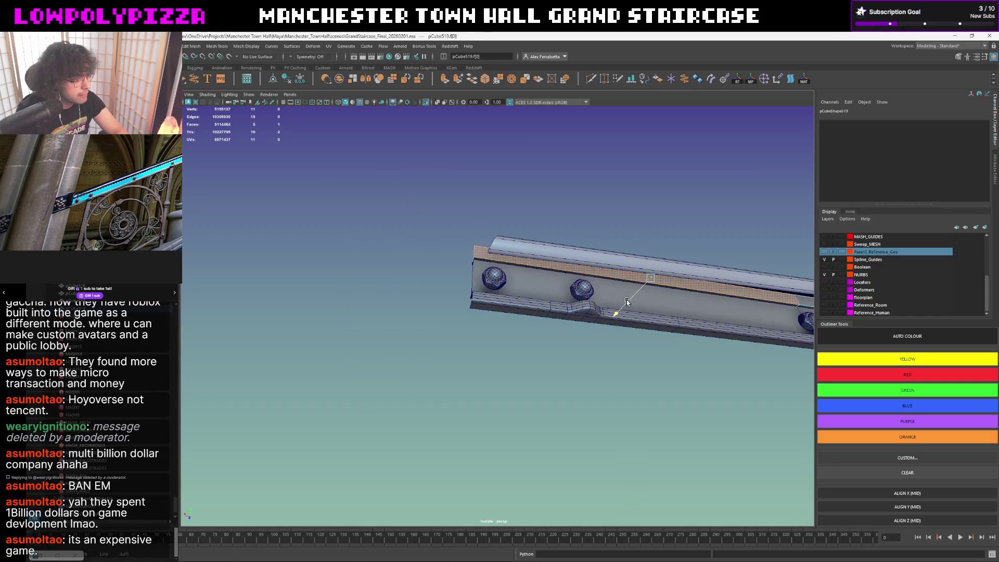
{"action": "left_click", "coordinate": [458, 202]}
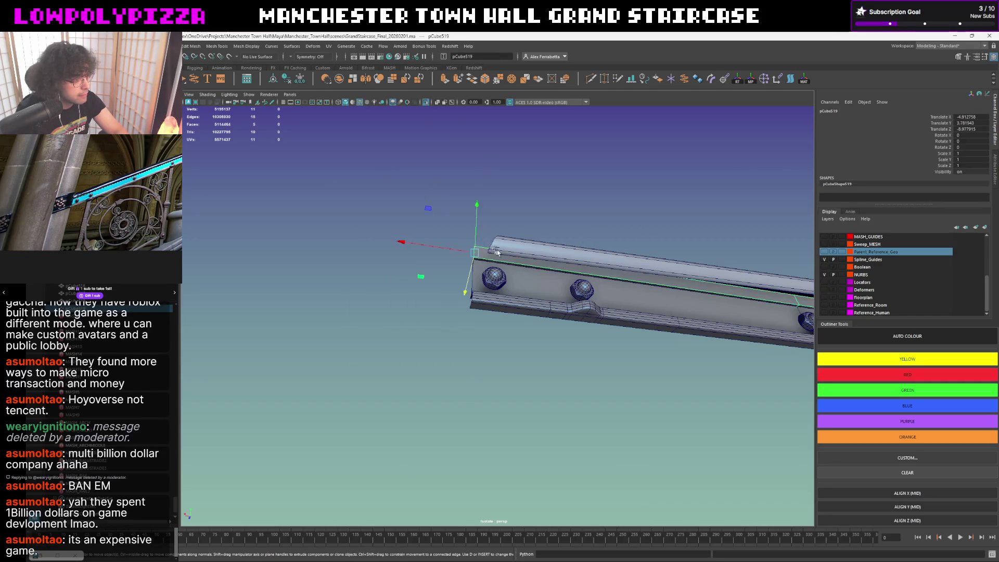
{"action": "left_click_drag", "start_coordinate": [499, 270], "coordinate": [510, 277], "text": "alt"}
{"action": "left_click", "coordinate": [518, 271]}
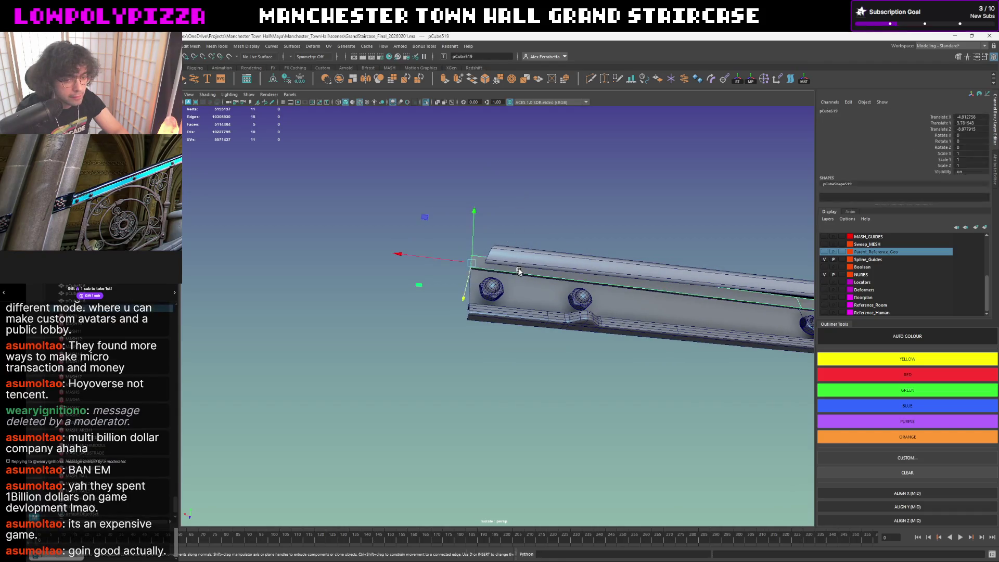
{"action": "left_click", "coordinate": [287, 78]}
{"action": "right_click_drag", "start_coordinate": [395, 213], "coordinate": [362, 213]}
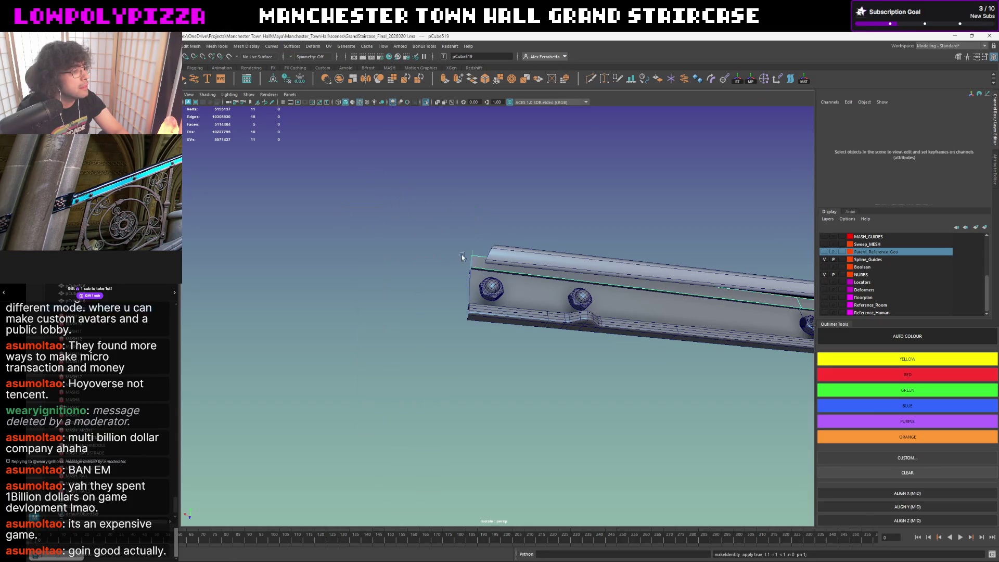
{"action": "left_click", "coordinate": [523, 272]}
{"action": "mouse_move", "coordinate": [523, 273]}
{"action": "right_mouse_down", "text": "shift"}
{"action": "mouse_move", "coordinate": [526, 322]}
{"action": "mouse_move", "coordinate": [553, 326]}
{"action": "right_mouse_up", "text": "shift"}
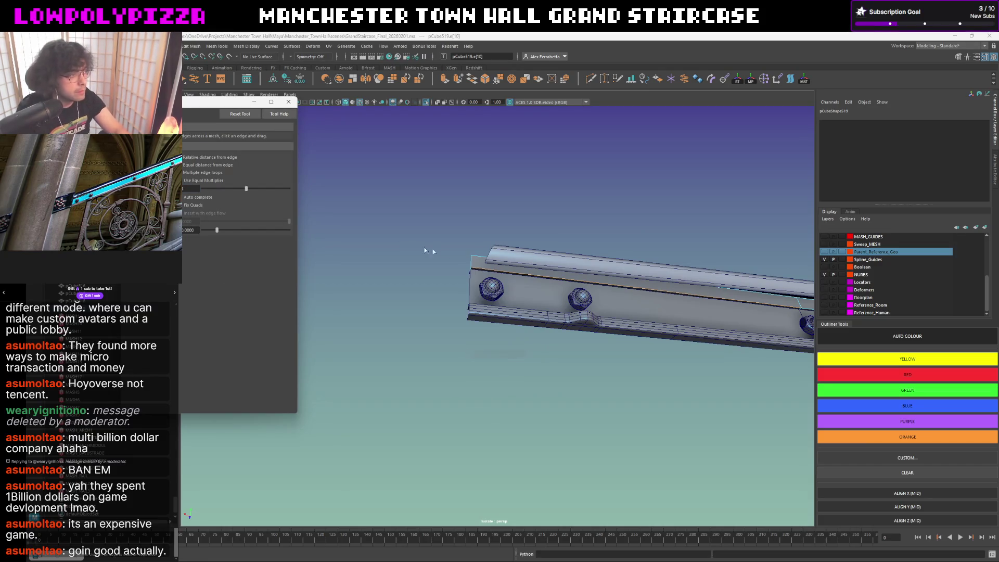
Insert an edge loop along pCube519's top face, then delete it again via the marking menu.
{"action": "left_click", "coordinate": [555, 250]}
{"action": "left_click_drag", "start_coordinate": [556, 250], "coordinate": [549, 284], "text": "alt"}
{"action": "scroll", "coordinate": [546, 287], "scroll_direction": "up", "scroll_amount": 3}
{"action": "key", "text": "w"}
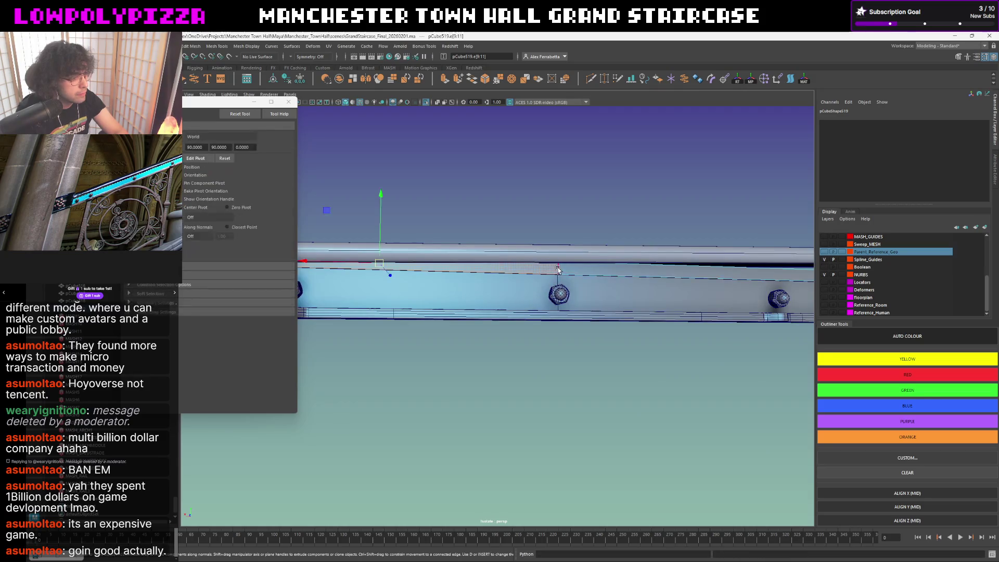
{"action": "right_click_drag", "start_coordinate": [559, 271], "coordinate": [404, 133], "text": "shift"}
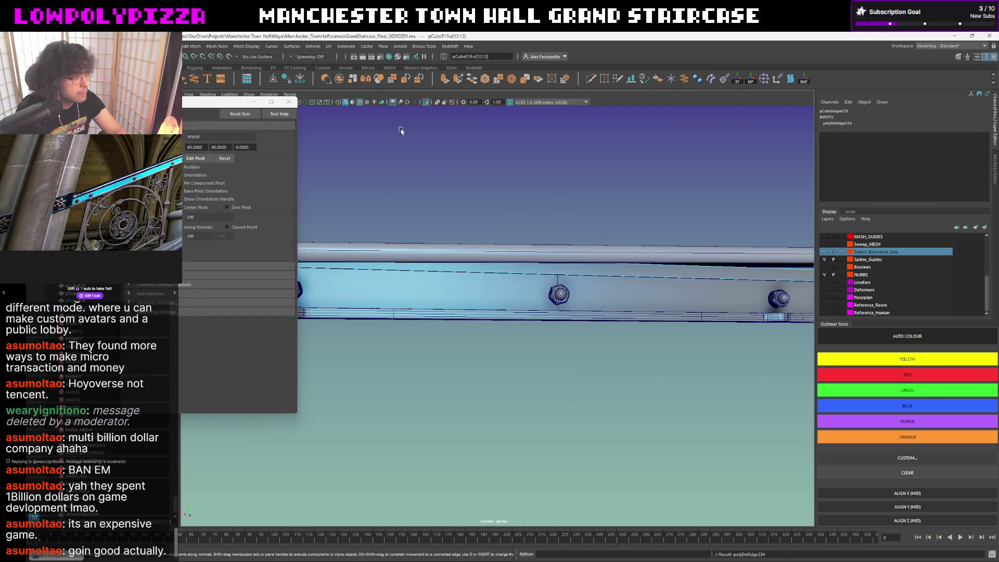
{"action": "mouse_move", "coordinate": [404, 134]}
{"action": "left_mouse_down", "text": "alt"}
{"action": "mouse_move", "coordinate": [438, 203]}
{"action": "mouse_move", "coordinate": [453, 139]}
{"action": "left_mouse_up", "text": "alt"}
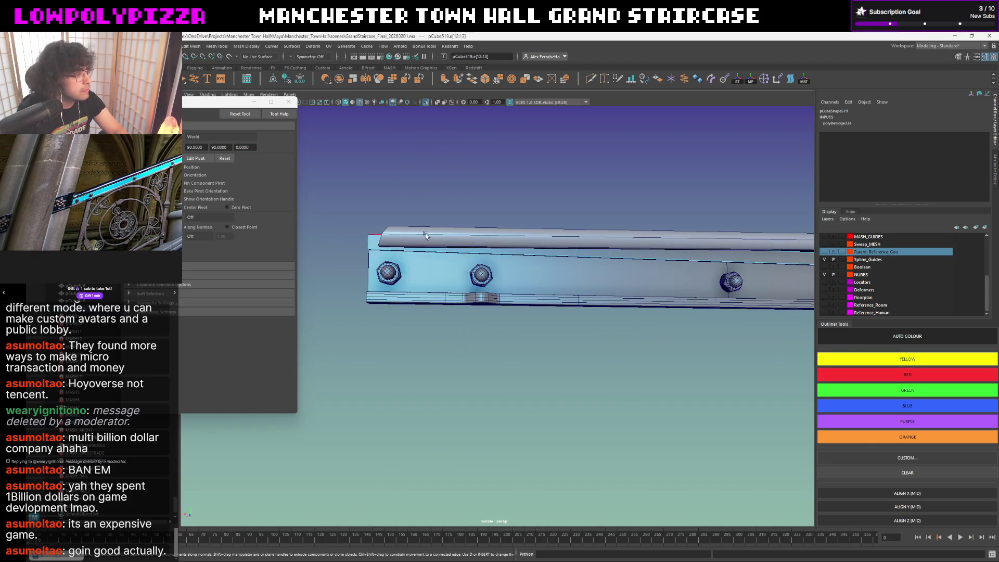
Insert an edge loop along the beam, then undo it.
{"action": "left_click", "coordinate": [433, 253]}
{"action": "mouse_move", "coordinate": [471, 188]}
{"action": "left_mouse_down", "text": "alt"}
{"action": "mouse_move", "coordinate": [569, 209]}
{"action": "mouse_move", "coordinate": [569, 219]}
{"action": "left_mouse_up", "text": "alt"}
{"action": "right_click_drag", "start_coordinate": [568, 235], "coordinate": [566, 262]}
{"action": "left_click", "coordinate": [562, 272]}
{"action": "mouse_move", "coordinate": [562, 272]}
{"action": "left_mouse_down", "text": "alt"}
{"action": "mouse_move", "coordinate": [403, 189]}
{"action": "mouse_move", "coordinate": [448, 206]}
{"action": "left_mouse_up", "text": "alt"}
{"action": "key", "text": "ctrl+z"}
Isolate the beam and Target Weld its two end vertices vtx[5:6] together.
{"action": "key", "text": "F8"}
{"action": "key", "text": "w"}
{"action": "scroll", "coordinate": [463, 209], "scroll_direction": "up", "scroll_amount": 5}
{"action": "key", "text": "ctrl+1"}
{"action": "right_click_drag", "start_coordinate": [598, 218], "coordinate": [690, 211]}
{"action": "middle_click_drag", "start_coordinate": [698, 212], "coordinate": [647, 218], "text": "alt"}
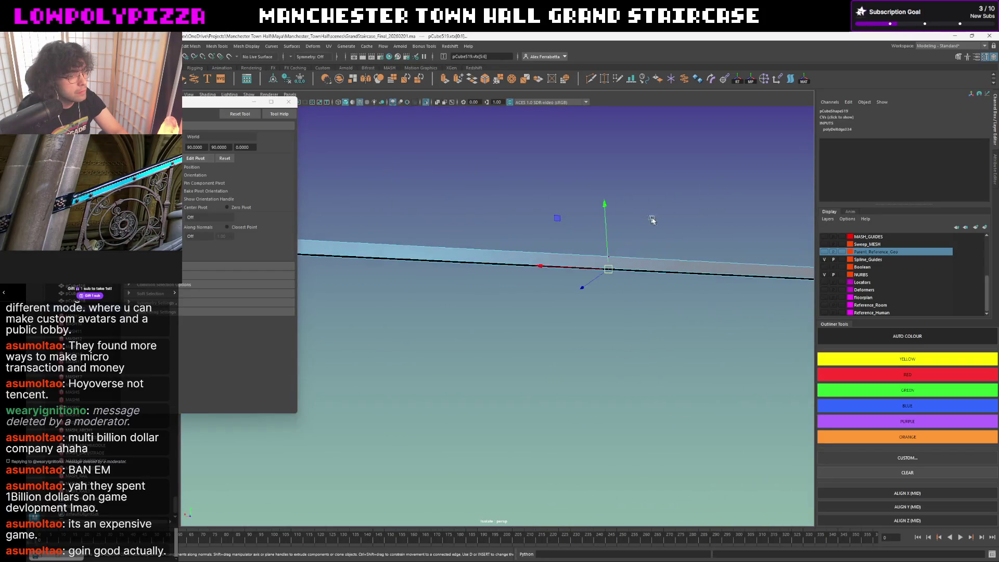
{"action": "key", "text": "ctrl+z"}
{"action": "mouse_move", "coordinate": [593, 263]}
{"action": "right_mouse_down"}
{"action": "mouse_move", "coordinate": [641, 226]}
{"action": "mouse_move", "coordinate": [647, 185]}
{"action": "right_mouse_up"}
{"action": "key", "text": "f"}
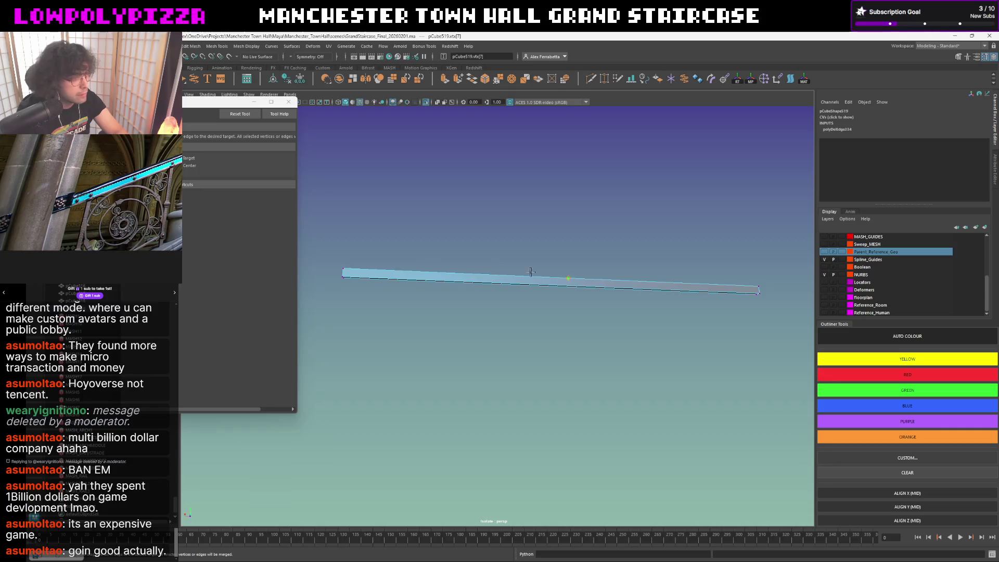
{"action": "left_click", "coordinate": [361, 255]}
{"action": "key", "text": "w"}
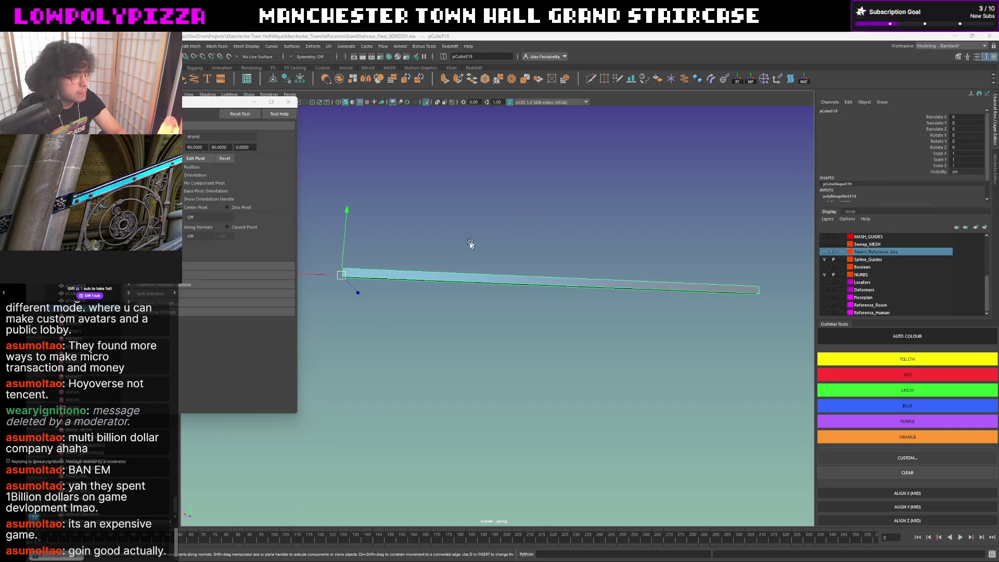
{"action": "left_click_drag", "start_coordinate": [471, 237], "coordinate": [451, 255], "text": "alt"}
Show the full scene, select small part pCube517, duplicate it, and isolate the beam again.
{"action": "key", "text": "ctrl+1"}
{"action": "left_click", "coordinate": [454, 304]}
{"action": "left_click", "coordinate": [470, 311]}
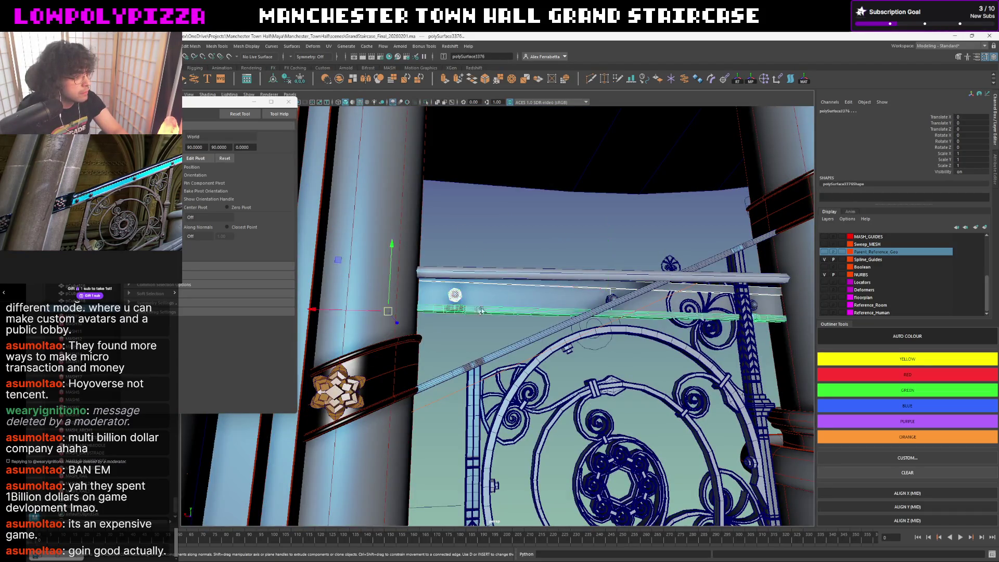
{"action": "left_click", "coordinate": [607, 300]}
{"action": "left_click", "coordinate": [758, 307]}
{"action": "key", "text": "ctrl+d"}
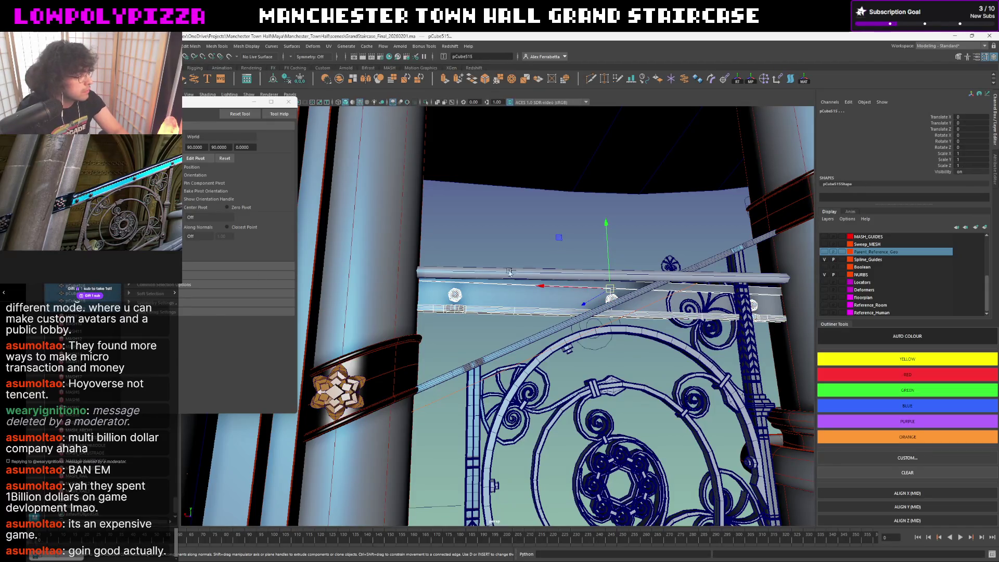
{"action": "key", "text": "ctrl+1"}
{"action": "left_click", "coordinate": [442, 263]}
{"action": "mouse_move", "coordinate": [467, 267]}
{"action": "left_mouse_down", "text": "alt"}
{"action": "mouse_move", "coordinate": [491, 276]}
{"action": "mouse_move", "coordinate": [492, 232]}
{"action": "left_mouse_up", "text": "alt"}
{"action": "scroll", "coordinate": [492, 275], "scroll_direction": "up", "scroll_amount": 5}
{"action": "scroll", "coordinate": [495, 268], "scroll_direction": "down", "scroll_amount": 4}
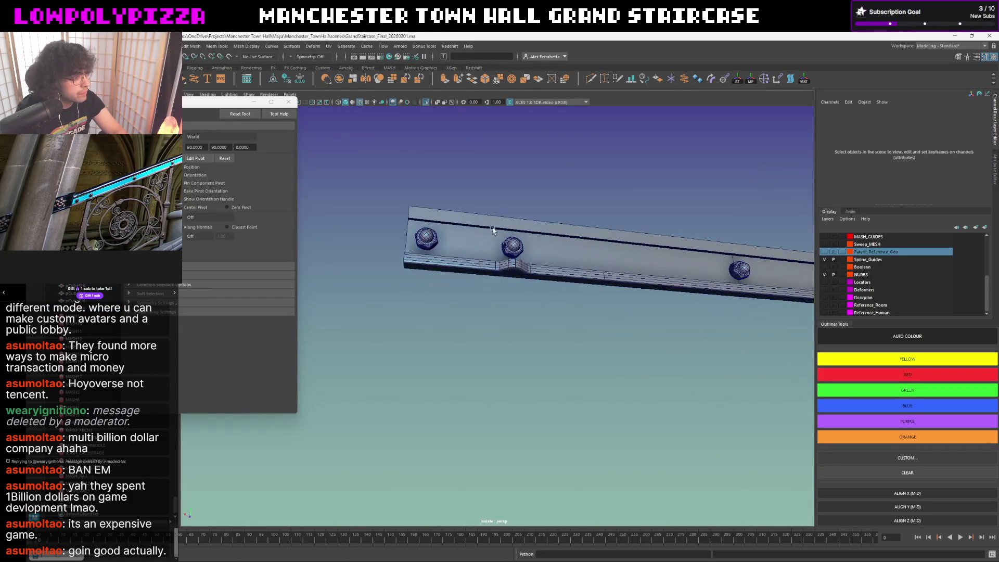
{"action": "left_click", "coordinate": [491, 231]}
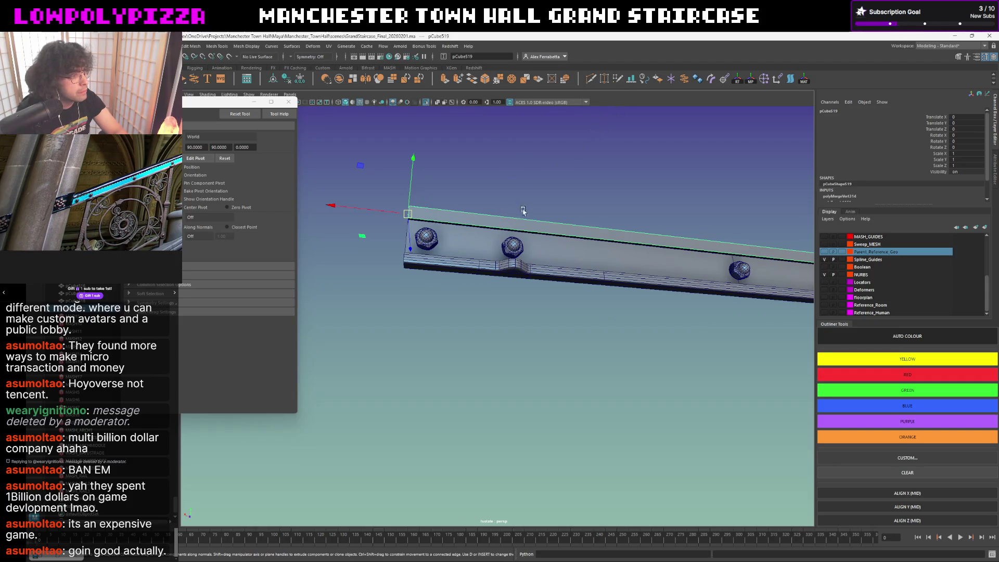
{"action": "mouse_move", "coordinate": [407, 154]}
{"action": "left_mouse_down"}
{"action": "mouse_move", "coordinate": [414, 134]}
{"action": "mouse_move", "coordinate": [460, 121]}
{"action": "left_mouse_up"}
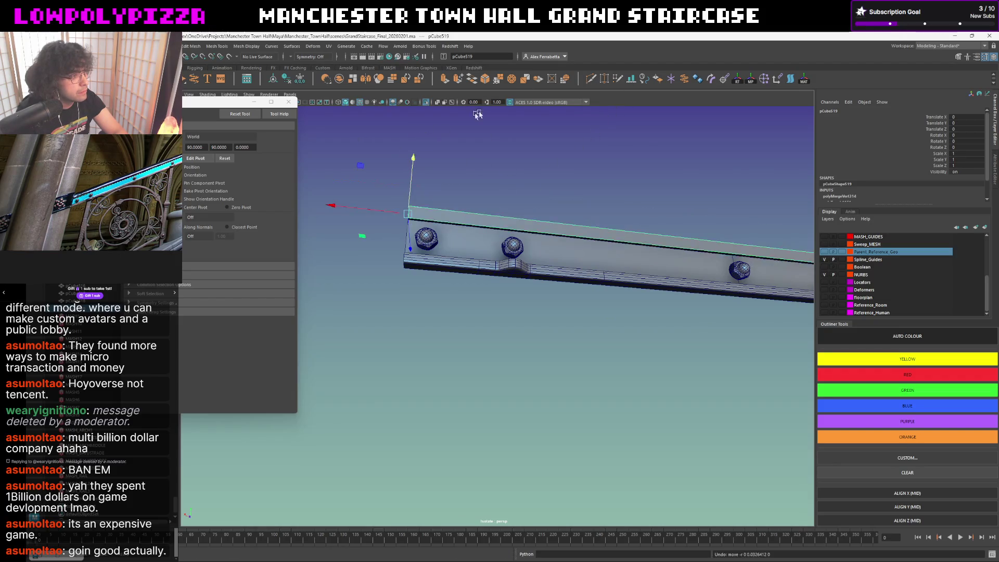
{"action": "right_click", "coordinate": [479, 161], "text": "shift"}
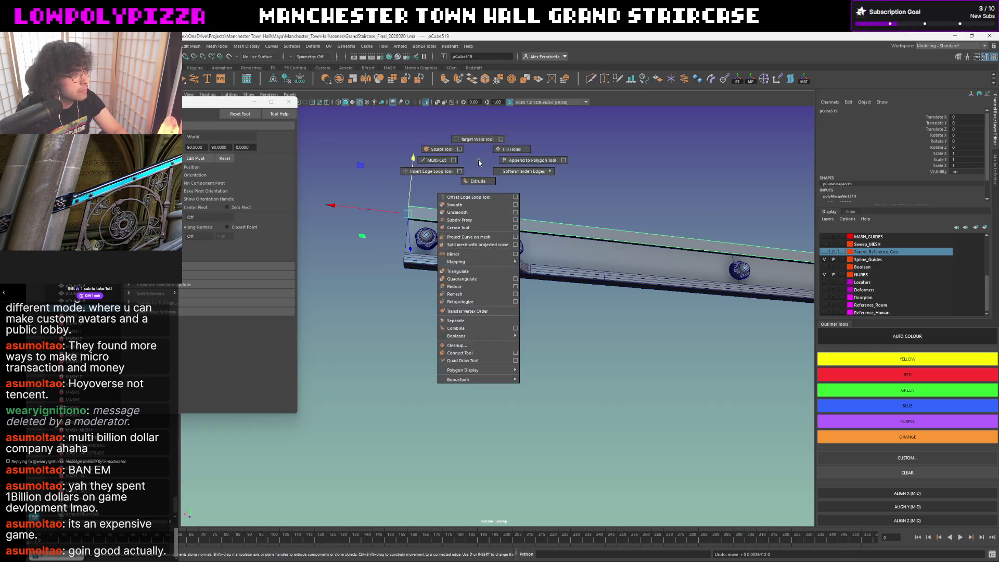
{"action": "key", "text": "F10"}
{"action": "left_click", "coordinate": [703, 241]}
{"action": "right_click", "coordinate": [468, 211], "text": "shift"}
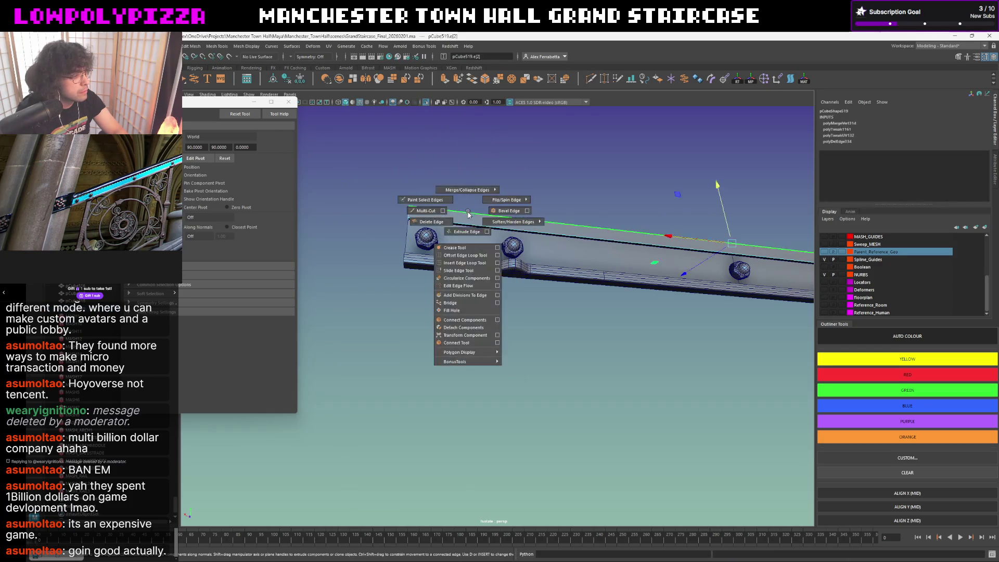
{"action": "left_click", "coordinate": [465, 264]}
{"action": "left_click_drag", "start_coordinate": [465, 264], "coordinate": [477, 226], "text": "alt"}
{"action": "left_click", "coordinate": [477, 226]}
{"action": "scroll", "coordinate": [532, 216], "scroll_direction": "up", "scroll_amount": 3}
{"action": "scroll", "coordinate": [530, 219], "scroll_direction": "down", "scroll_amount": 3}
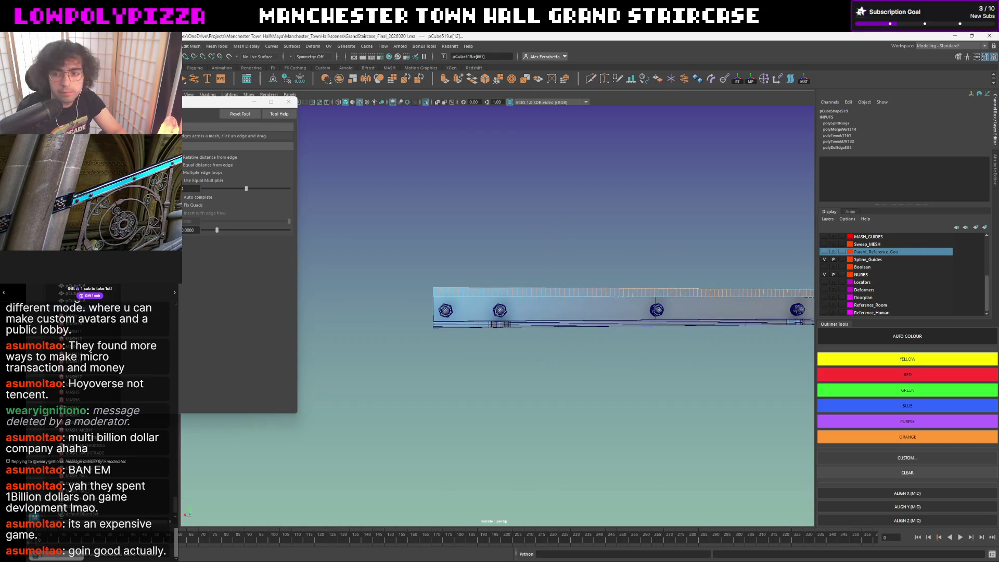
{"action": "left_click_drag", "start_coordinate": [486, 241], "coordinate": [519, 250], "text": "alt"}
{"action": "key", "text": "ctrl+z"}
{"action": "mouse_move", "coordinate": [616, 269]}
{"action": "left_mouse_down", "text": "alt"}
{"action": "mouse_move", "coordinate": [658, 276]}
{"action": "mouse_move", "coordinate": [624, 260]}
{"action": "left_mouse_up", "text": "alt"}
{"action": "key", "text": "w"}
{"action": "right_click_drag", "start_coordinate": [473, 222], "coordinate": [580, 207]}
{"action": "left_click", "coordinate": [573, 210]}
{"action": "left_click", "coordinate": [572, 210]}
{"action": "left_click_drag", "start_coordinate": [572, 211], "coordinate": [589, 210], "text": "alt"}
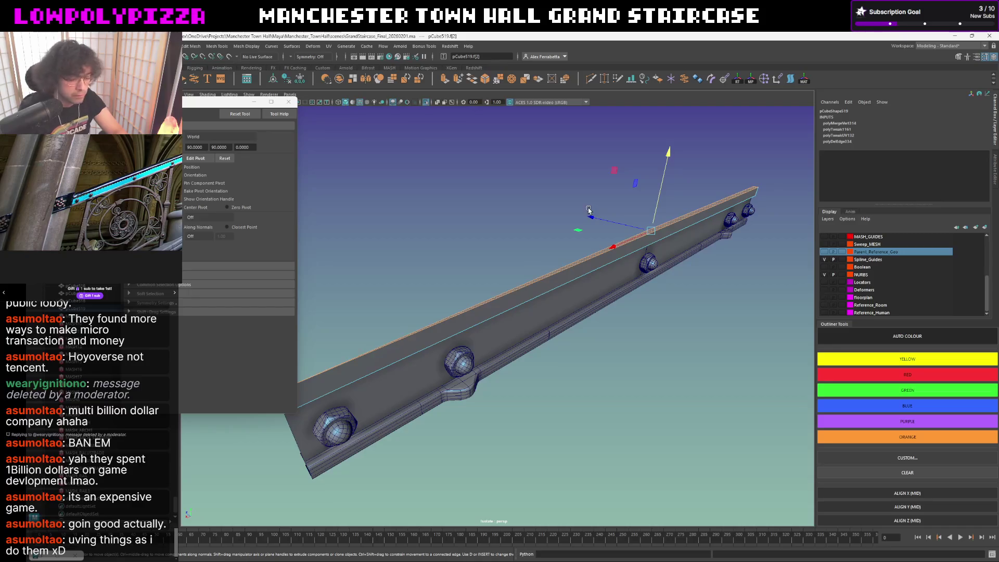
{"action": "left_click", "coordinate": [589, 209]}
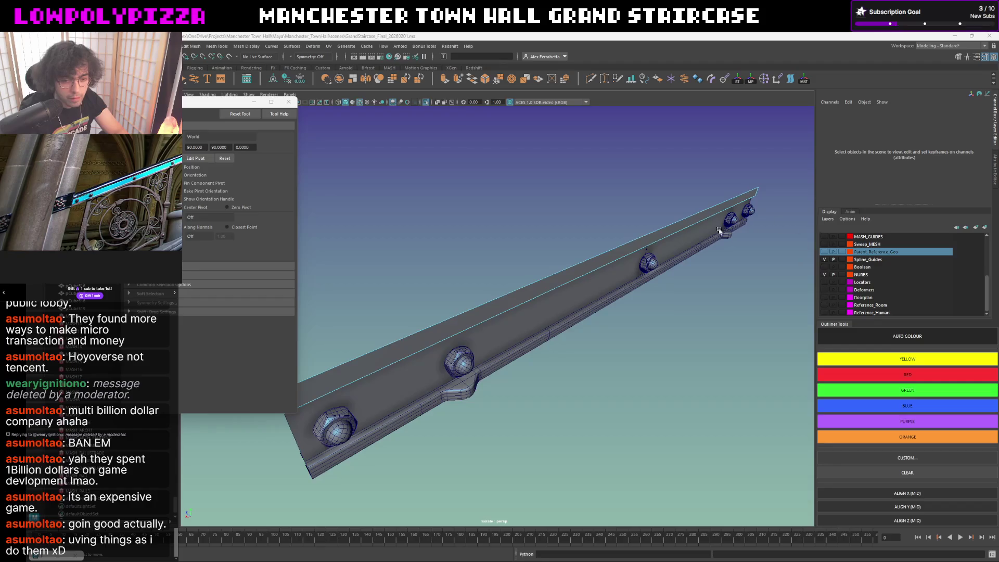
{"action": "mouse_move", "coordinate": [573, 263]}
{"action": "left_mouse_down", "text": "alt"}
{"action": "mouse_move", "coordinate": [505, 270]}
{"action": "mouse_move", "coordinate": [513, 268]}
{"action": "left_mouse_up", "text": "alt"}
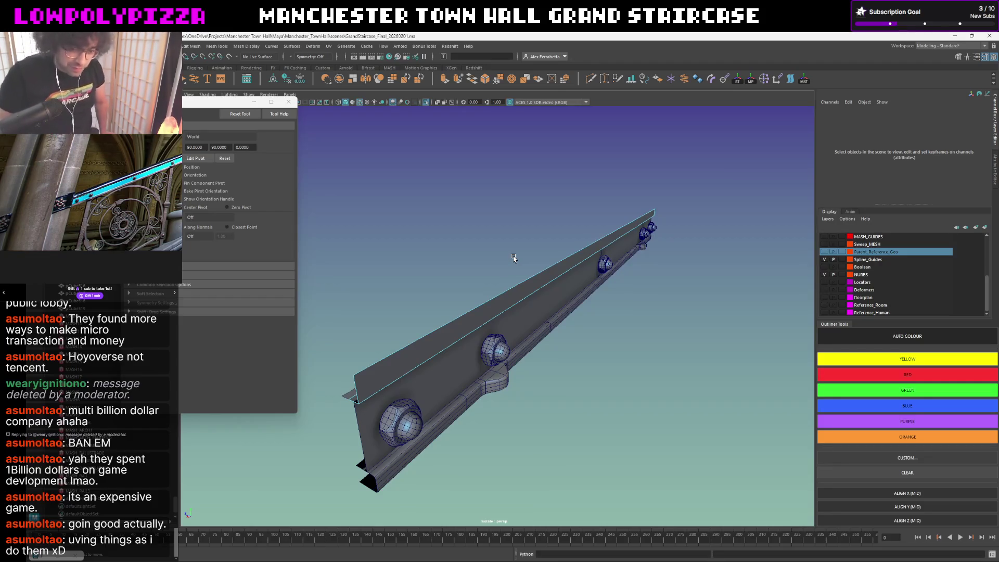
{"action": "mouse_move", "coordinate": [517, 259]}
{"action": "left_mouse_down", "text": "alt"}
{"action": "mouse_move", "coordinate": [616, 264]}
{"action": "mouse_move", "coordinate": [563, 290]}
{"action": "mouse_move", "coordinate": [602, 281]}
{"action": "mouse_move", "coordinate": [484, 224]}
{"action": "left_mouse_up", "text": "alt"}
{"action": "right_click", "coordinate": [543, 298]}
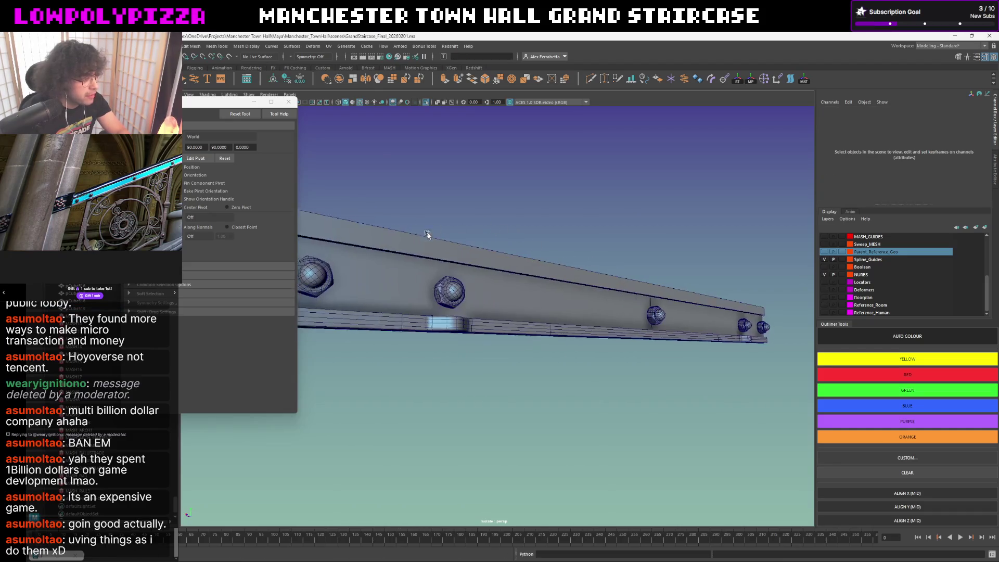
Select the beam's top strip pCube519 and orbit around the beam end.
{"action": "scroll", "coordinate": [467, 261], "scroll_direction": "up", "scroll_amount": 5}
{"action": "left_click", "coordinate": [526, 324]}
{"action": "scroll", "coordinate": [592, 267], "scroll_direction": "down", "scroll_amount": 3}
{"action": "left_click_drag", "start_coordinate": [592, 268], "coordinate": [604, 257], "text": "alt"}
{"action": "scroll", "coordinate": [607, 254], "scroll_direction": "up", "scroll_amount": 4}
{"action": "scroll", "coordinate": [608, 254], "scroll_direction": "down", "scroll_amount": 3}
{"action": "left_click_drag", "start_coordinate": [539, 262], "coordinate": [559, 245], "text": "alt"}
{"action": "scroll", "coordinate": [562, 251], "scroll_direction": "up", "scroll_amount": 4}
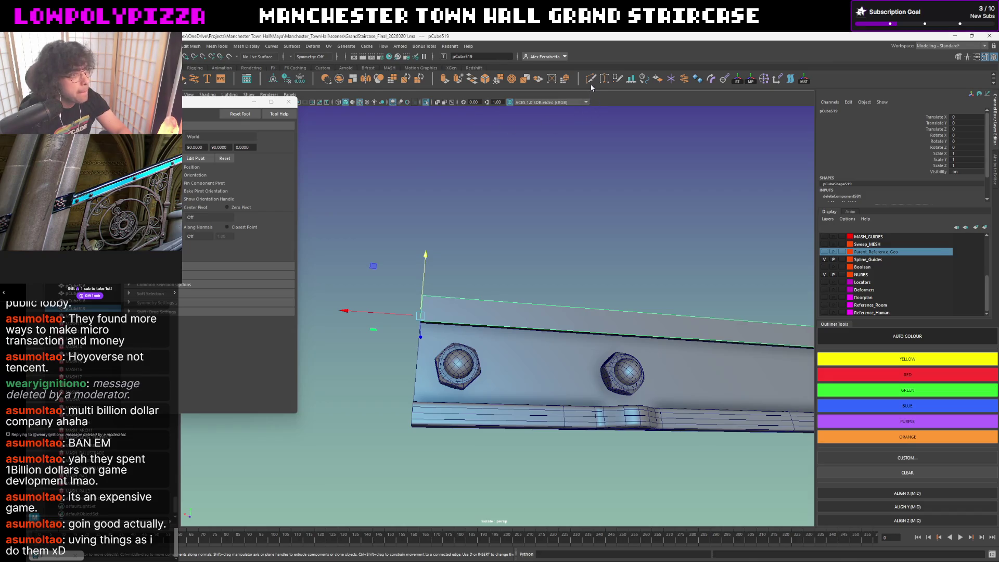
Insert an edge loop along pCube519's length with the Insert Edge Loop Tool.
{"action": "key", "text": "F10"}
{"action": "left_click", "coordinate": [541, 306]}
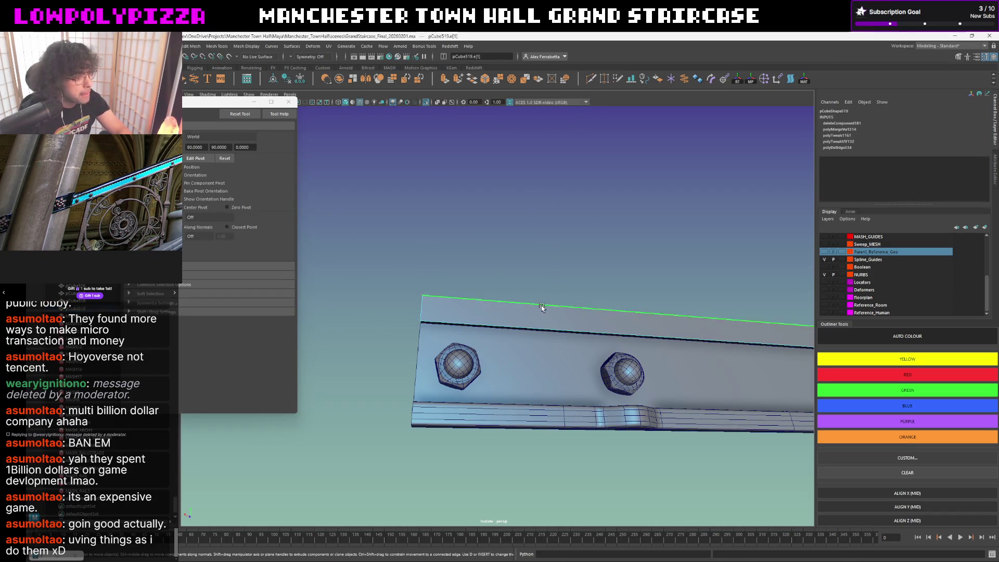
{"action": "right_click", "coordinate": [555, 281], "text": "shift"}
{"action": "left_click", "coordinate": [575, 334]}
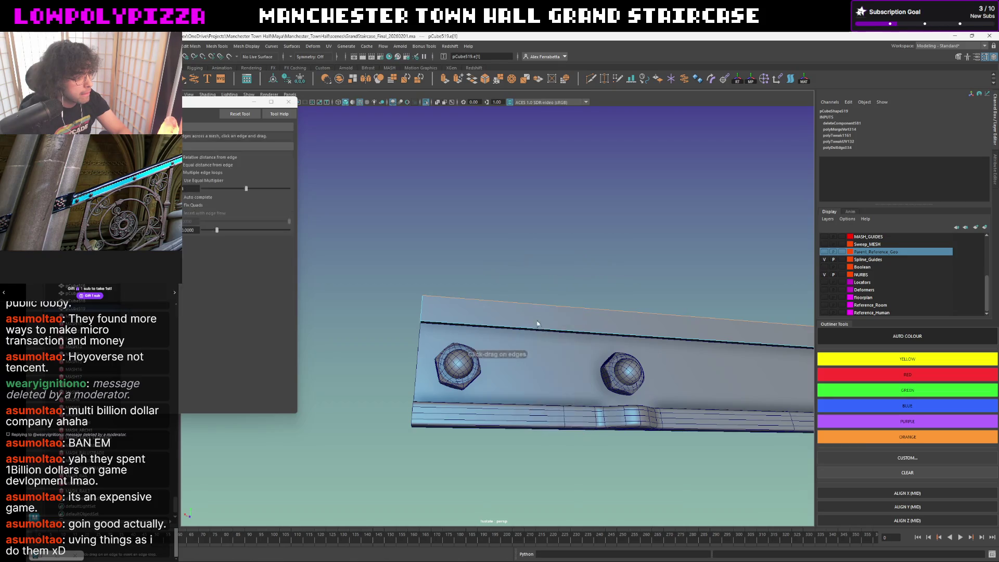
{"action": "left_click", "coordinate": [541, 307]}
{"action": "mouse_move", "coordinate": [541, 307]}
{"action": "left_mouse_down", "text": "alt"}
{"action": "mouse_move", "coordinate": [586, 266]}
{"action": "mouse_move", "coordinate": [576, 271]}
{"action": "left_mouse_up", "text": "alt"}
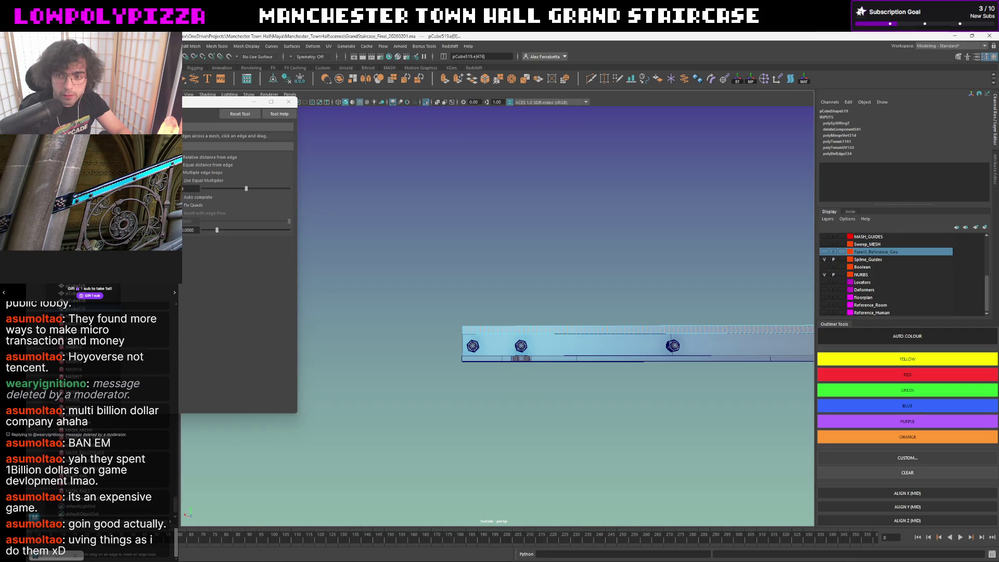
Undo the single edge loop inserted on the strip.
{"action": "key", "text": "w"}
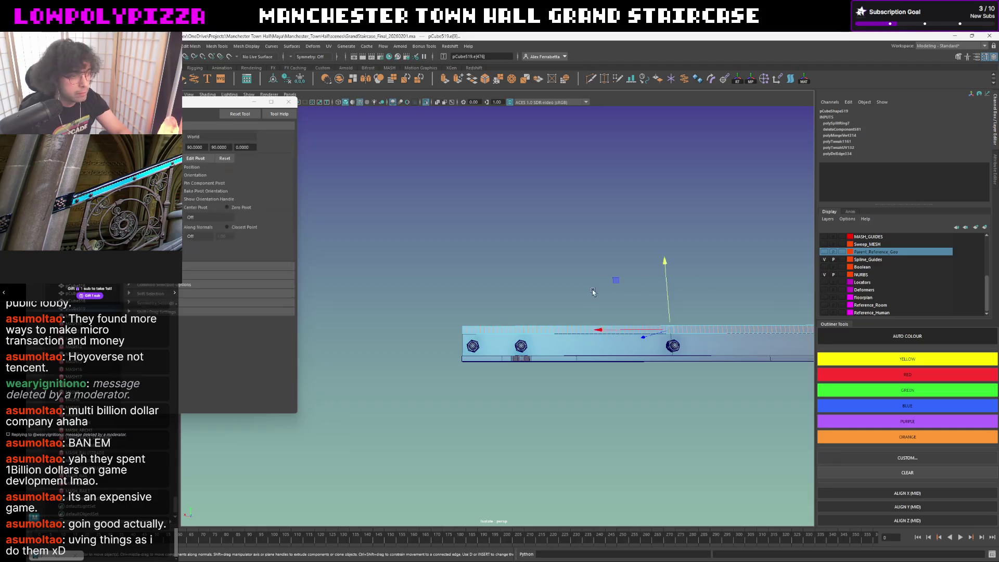
{"action": "key", "text": "F8"}
{"action": "mouse_move", "coordinate": [593, 290]}
{"action": "left_mouse_down", "text": "alt"}
{"action": "mouse_move", "coordinate": [600, 295]}
{"action": "mouse_move", "coordinate": [578, 283]}
{"action": "left_mouse_up", "text": "alt"}
{"action": "key", "text": "F8"}
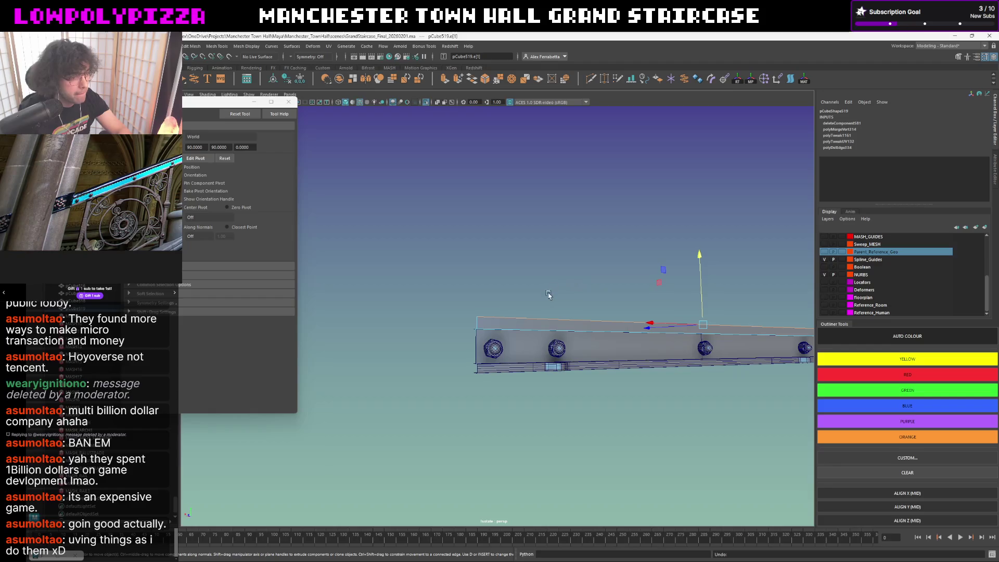
Insert multiple evenly spaced edge loops along the strip's top edge.
{"action": "right_click", "coordinate": [447, 225]}
{"action": "left_click", "coordinate": [446, 204]}
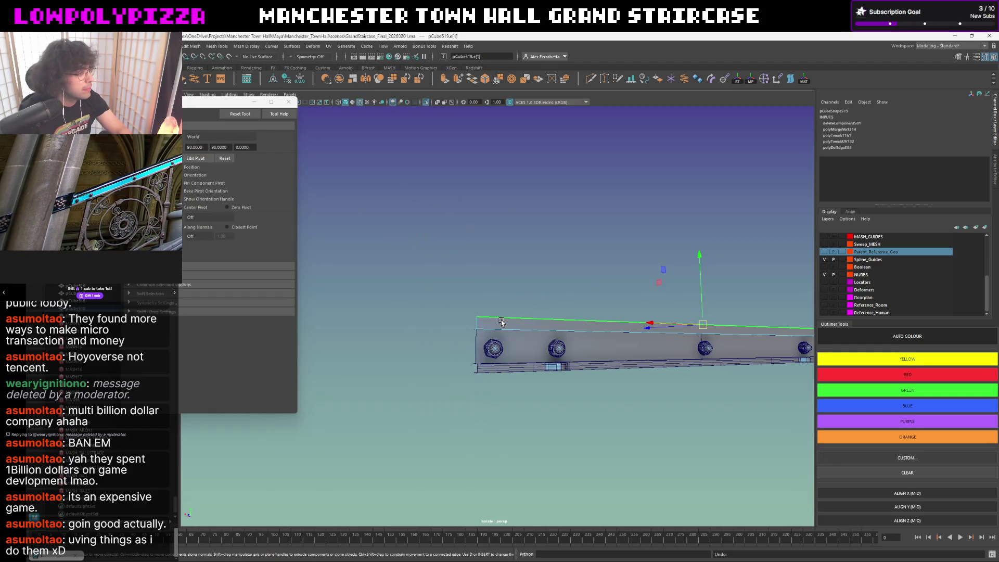
{"action": "right_click", "coordinate": [501, 320], "text": "shift"}
{"action": "left_click", "coordinate": [502, 373]}
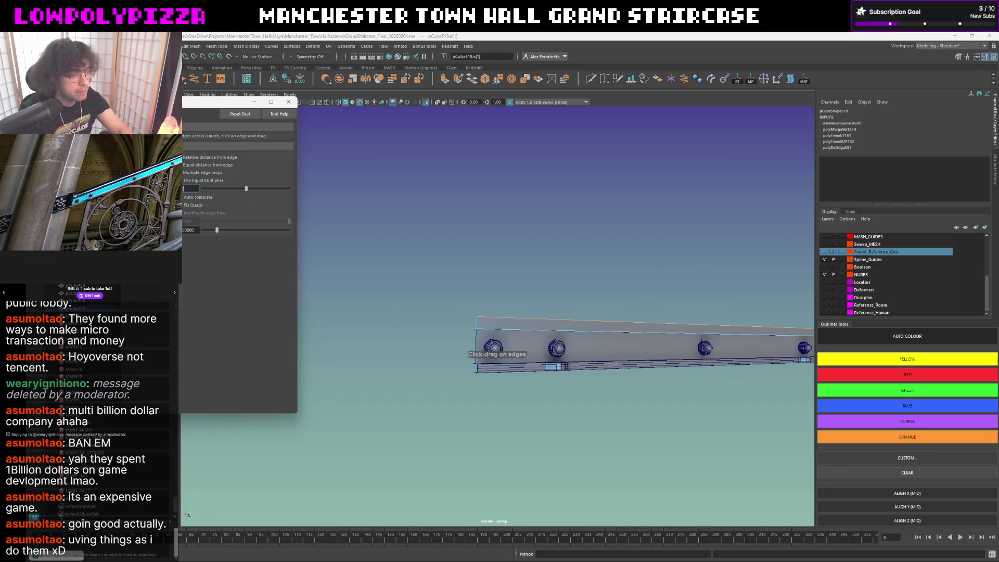
{"action": "left_click", "coordinate": [603, 323]}
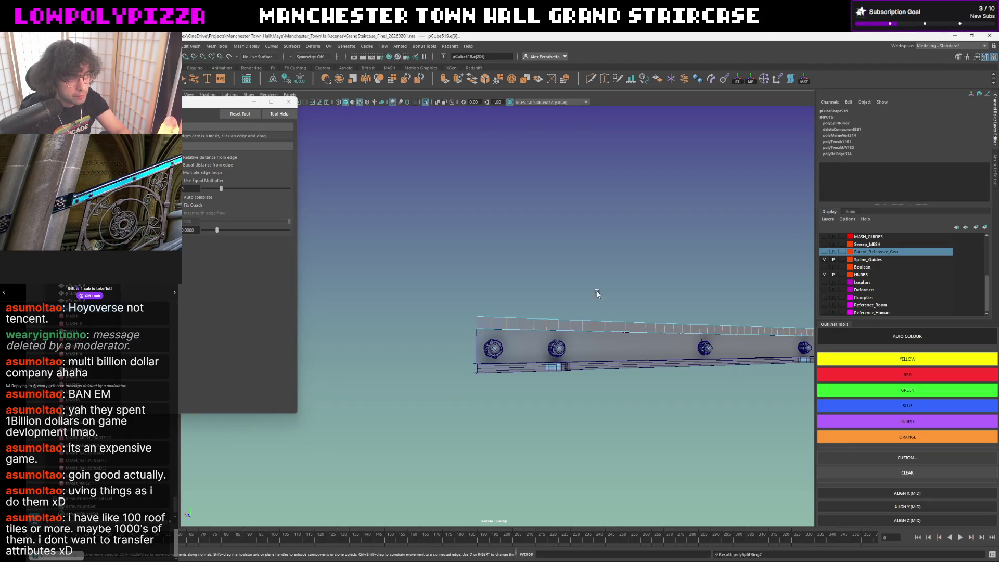
{"action": "key", "text": "w"}
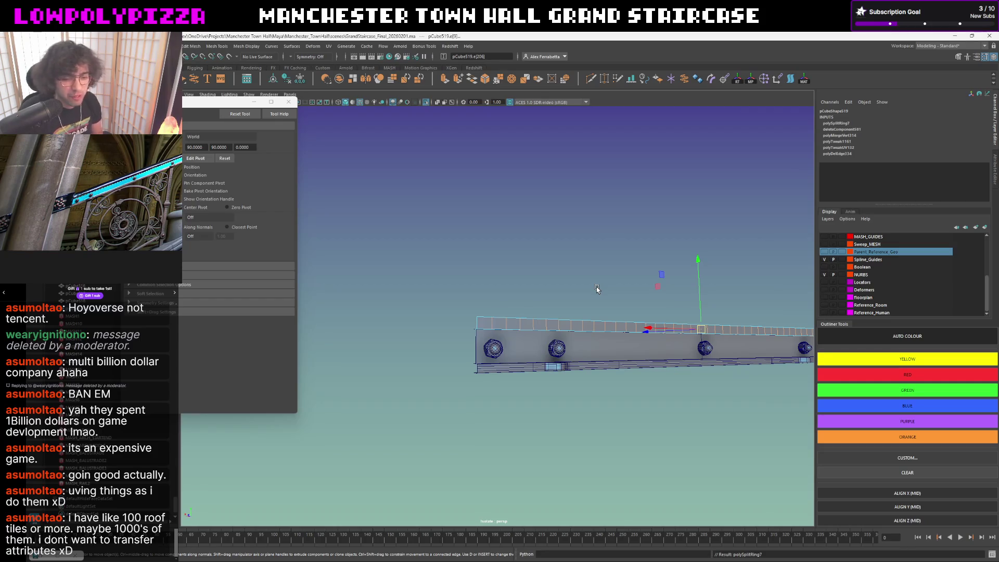
Select the strip's top edges starting from its left corner in edge mode.
{"action": "mouse_move", "coordinate": [592, 294]}
{"action": "left_mouse_down", "text": "alt"}
{"action": "mouse_move", "coordinate": [568, 305]}
{"action": "mouse_move", "coordinate": [576, 286]}
{"action": "mouse_move", "coordinate": [512, 292]}
{"action": "mouse_move", "coordinate": [478, 310]}
{"action": "mouse_move", "coordinate": [497, 329]}
{"action": "left_mouse_up", "text": "alt"}
{"action": "key", "text": "ctrl+F11"}
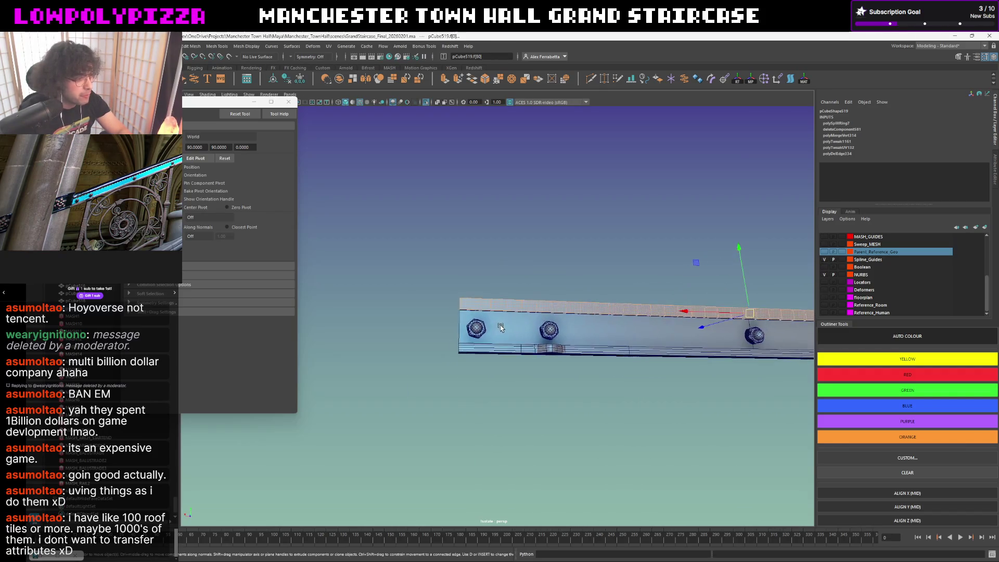
{"action": "key", "text": "f"}
{"action": "right_click_drag", "start_coordinate": [462, 299], "coordinate": [504, 281]}
{"action": "left_click_drag", "start_coordinate": [504, 281], "coordinate": [481, 298], "text": "alt"}
{"action": "left_click", "coordinate": [414, 297]}
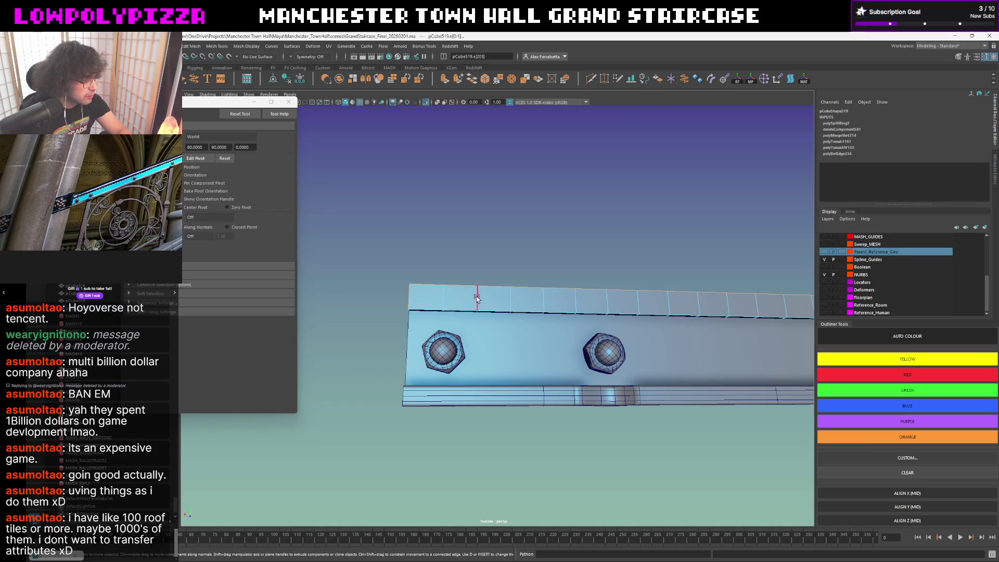
{"action": "left_click_drag", "start_coordinate": [395, 298], "coordinate": [411, 285], "text": "alt"}
{"action": "left_click", "coordinate": [447, 282]}
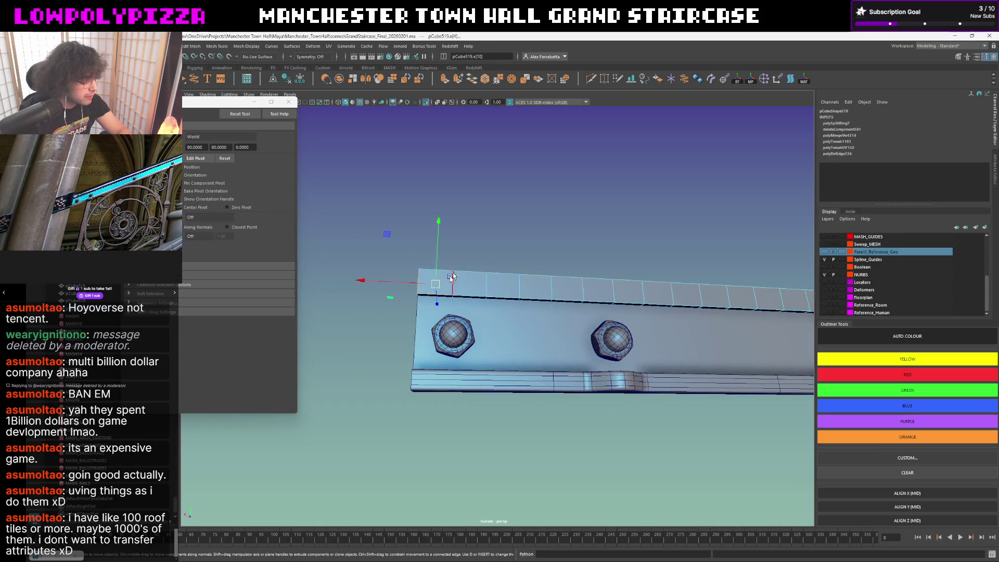
{"action": "left_click", "coordinate": [458, 298]}
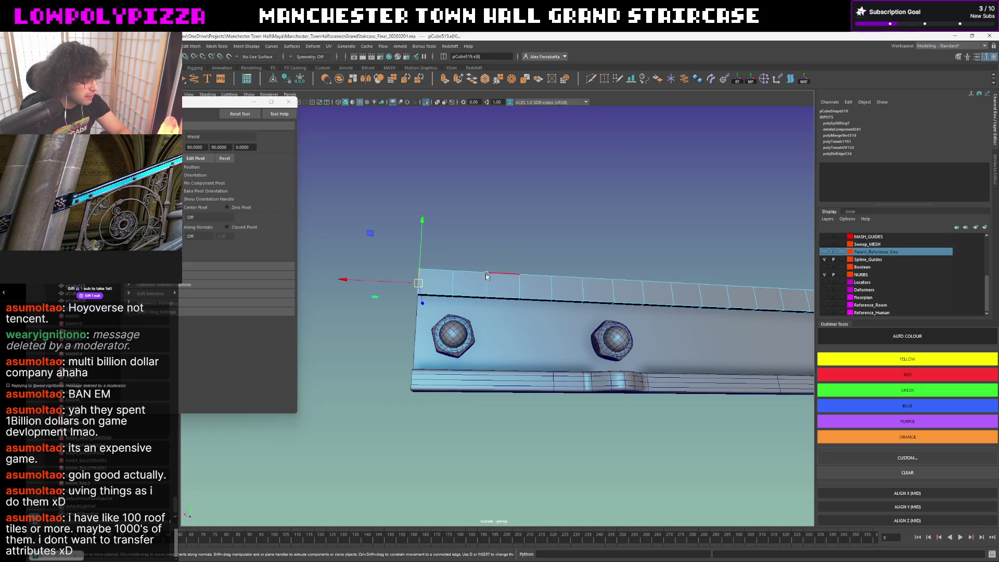
{"action": "left_click", "coordinate": [484, 281]}
{"action": "right_click_drag", "start_coordinate": [515, 229], "coordinate": [469, 156]}
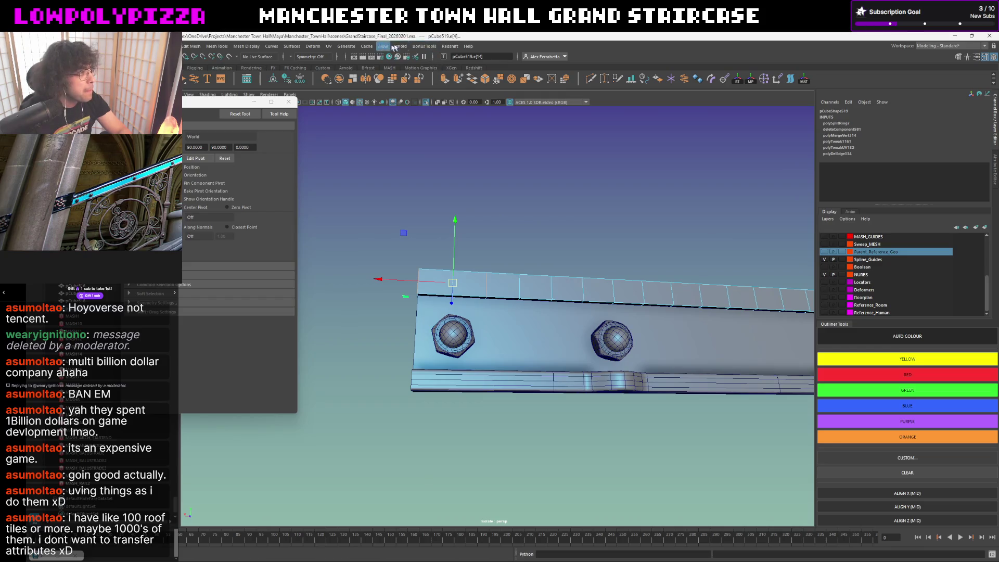
Select every N-th top edge with Bonus Tools and convert to contiguous edges.
{"action": "left_click", "coordinate": [424, 46]}
{"action": "mouse_move", "coordinate": [437, 102]}
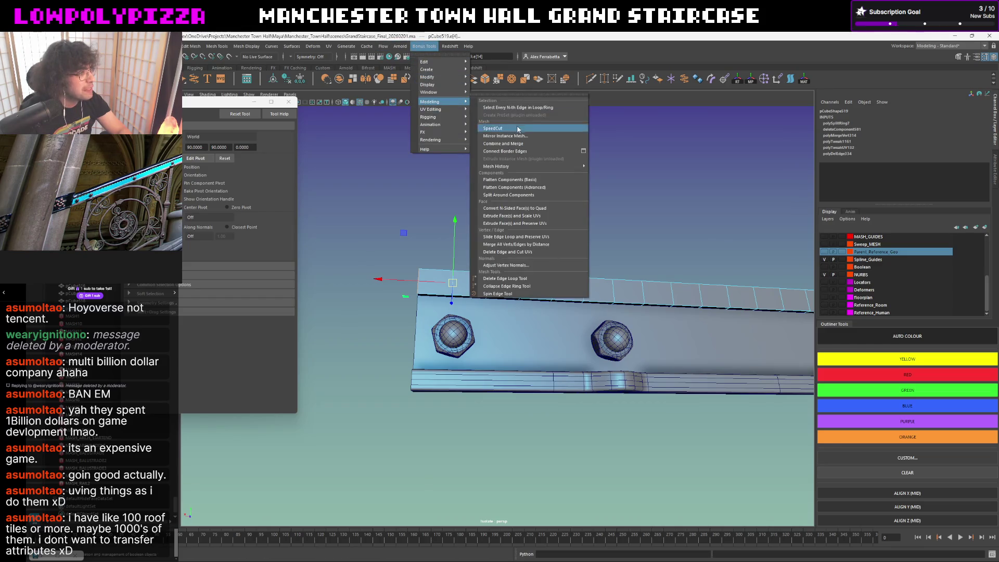
{"action": "left_click", "coordinate": [527, 108]}
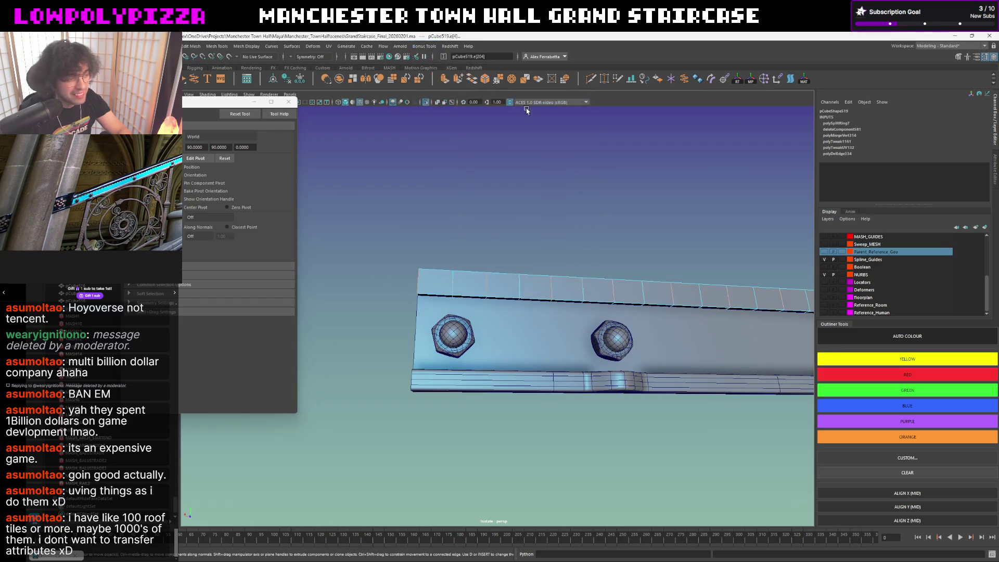
{"action": "left_click_drag", "start_coordinate": [507, 223], "coordinate": [504, 202], "text": "alt"}
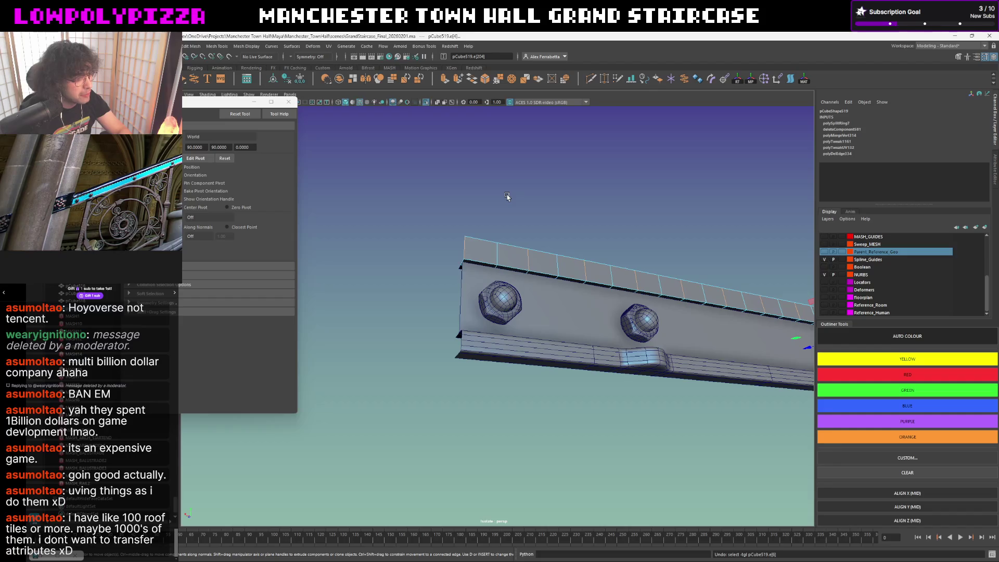
{"action": "left_click", "coordinate": [508, 196]}
{"action": "right_click", "coordinate": [508, 197], "text": "shift"}
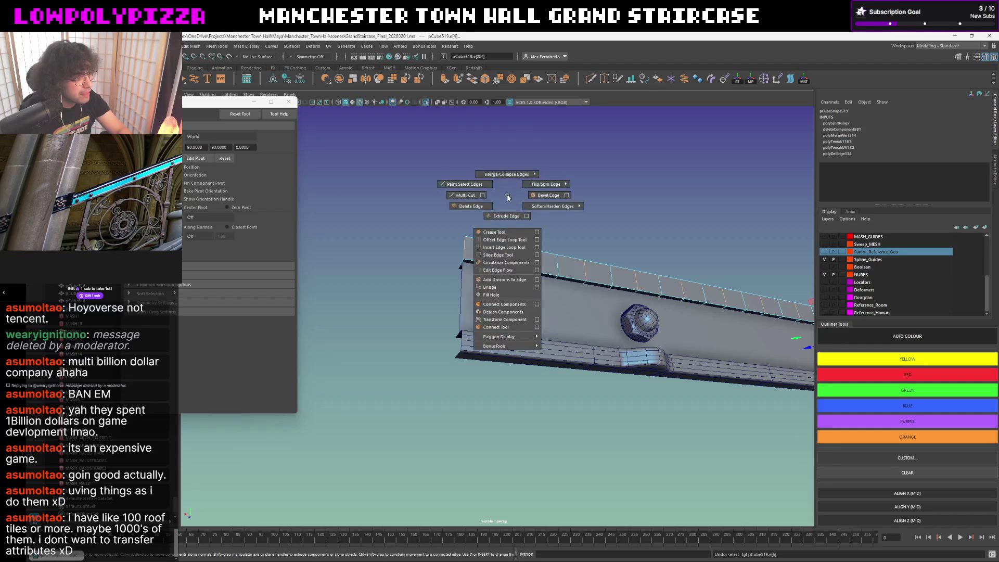
{"action": "right_click", "coordinate": [508, 197], "text": "ctrl"}
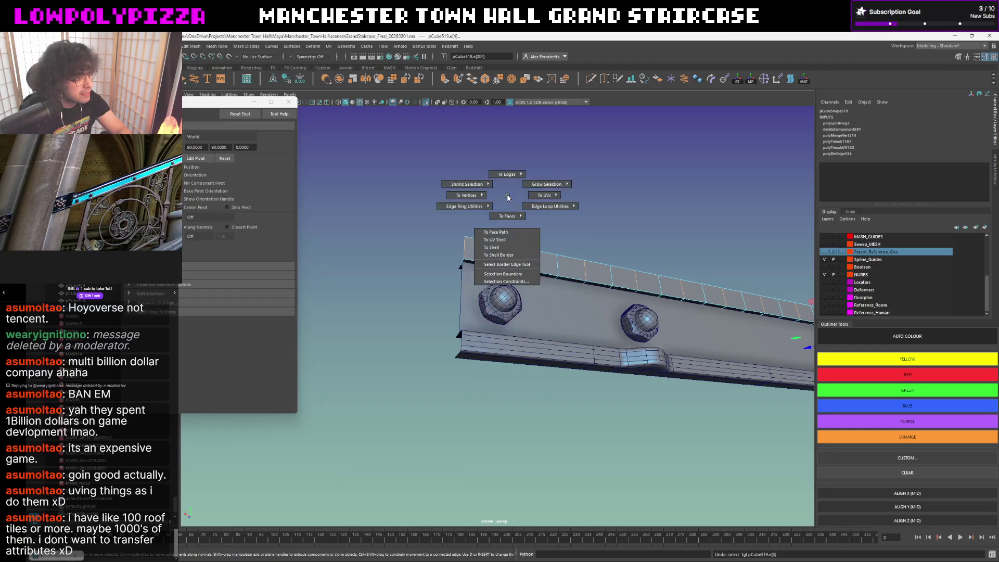
{"action": "mouse_move", "coordinate": [508, 197]}
{"action": "right_mouse_down", "text": "ctrl"}
{"action": "mouse_move", "coordinate": [509, 164]}
{"action": "mouse_move", "coordinate": [483, 161]}
{"action": "right_mouse_up", "text": "ctrl"}
Move the selected edges down in Y to form a zigzag, comparing smoothed and sharp previews.
{"action": "scroll", "coordinate": [634, 261], "scroll_direction": "down", "scroll_amount": 3}
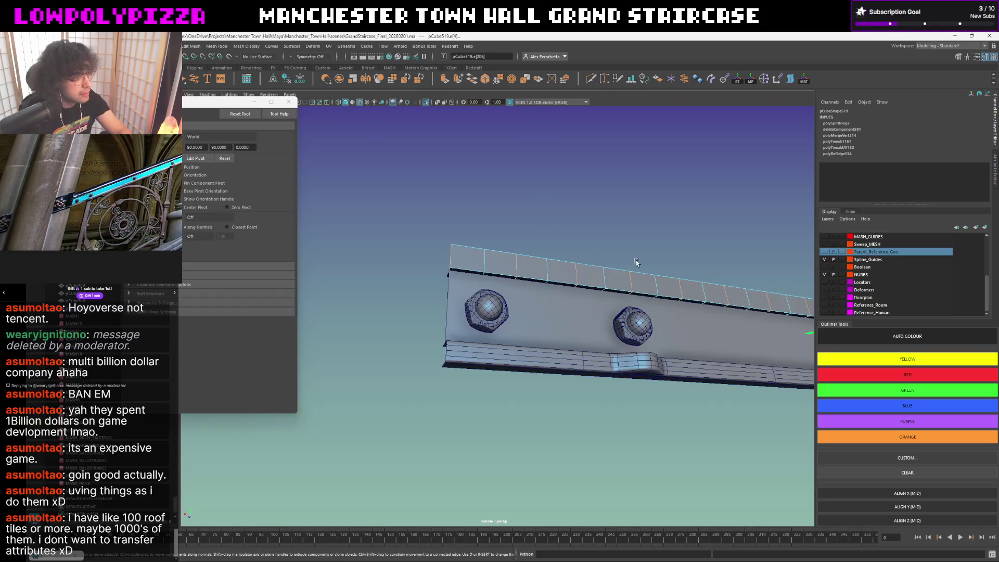
{"action": "left_click_drag", "start_coordinate": [712, 263], "coordinate": [712, 269]}
{"action": "key", "text": "3"}
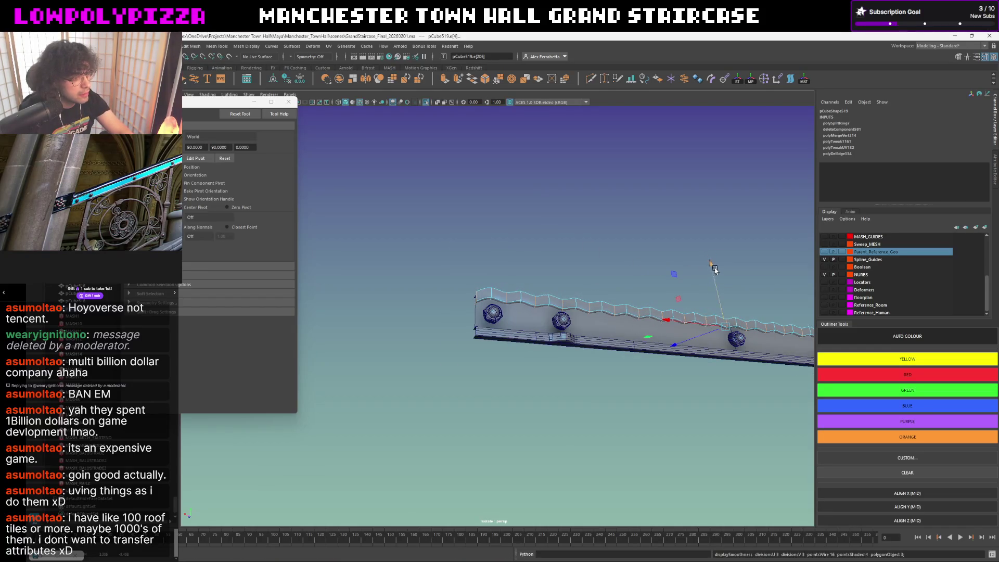
{"action": "mouse_move", "coordinate": [636, 270]}
{"action": "left_mouse_down", "text": "alt"}
{"action": "mouse_move", "coordinate": [562, 297]}
{"action": "mouse_move", "coordinate": [619, 290]}
{"action": "mouse_move", "coordinate": [575, 288]}
{"action": "left_mouse_up", "text": "alt"}
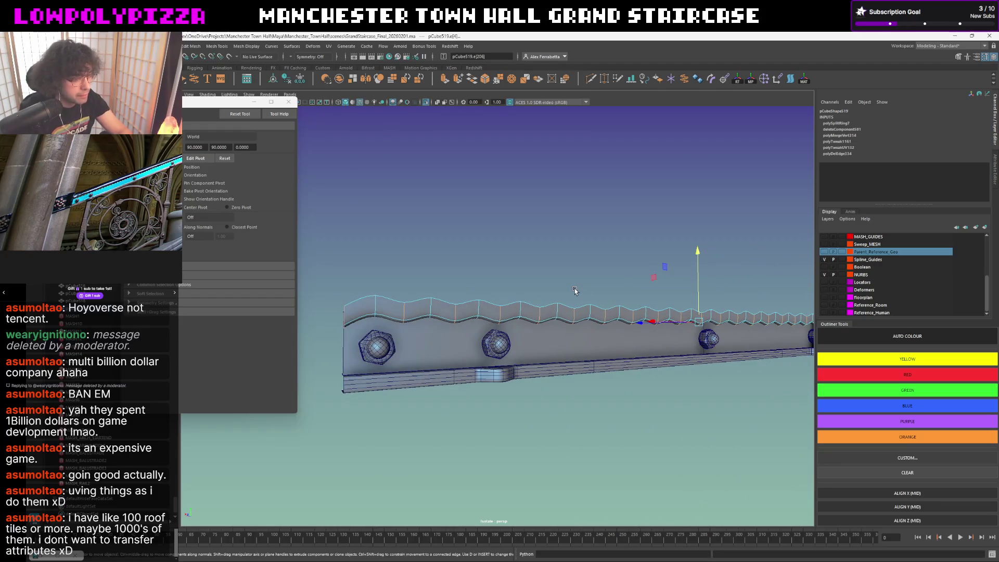
{"action": "key", "text": "1"}
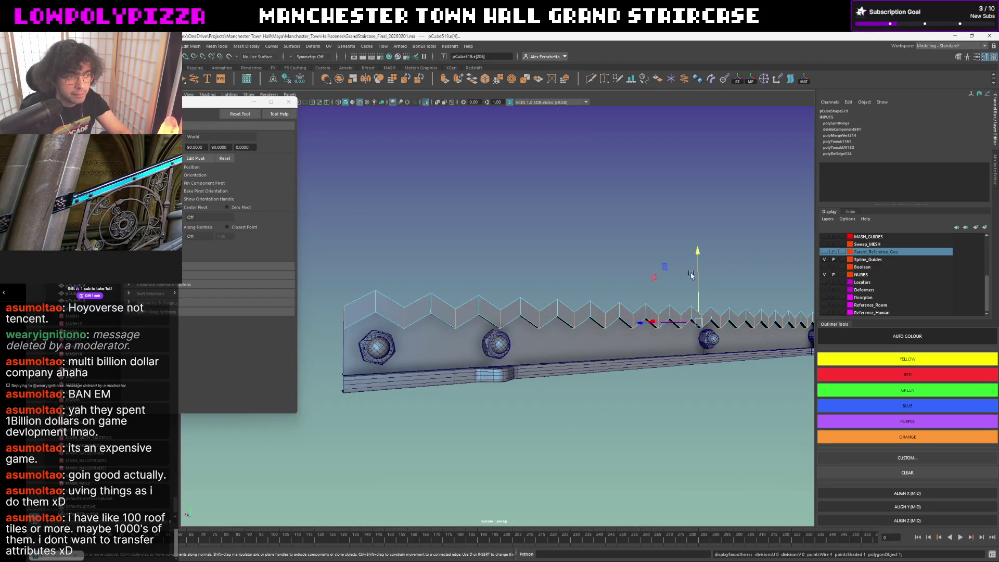
{"action": "key", "text": "3"}
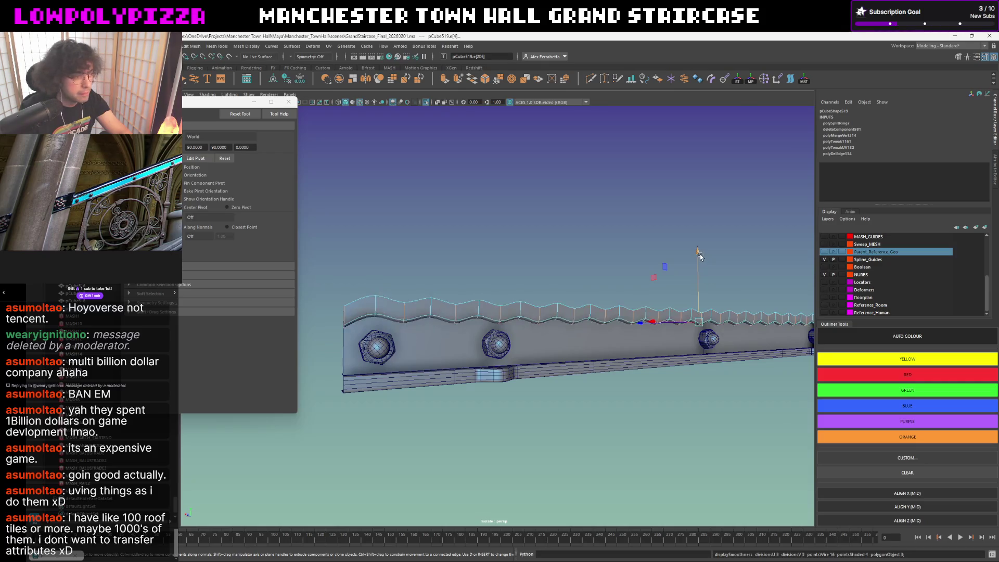
{"action": "key", "text": "1"}
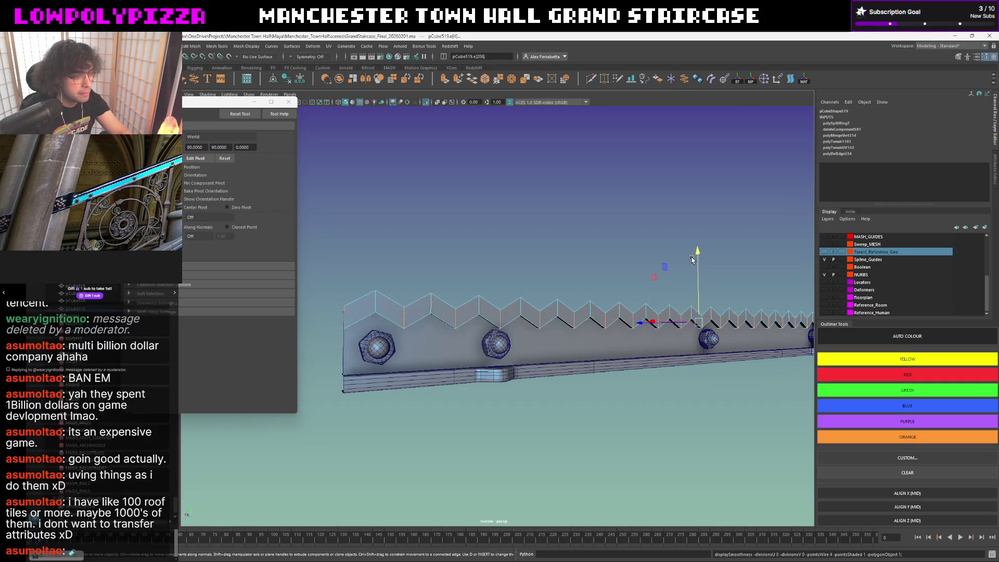
{"action": "left_click_drag", "start_coordinate": [542, 261], "coordinate": [551, 259], "text": "alt"}
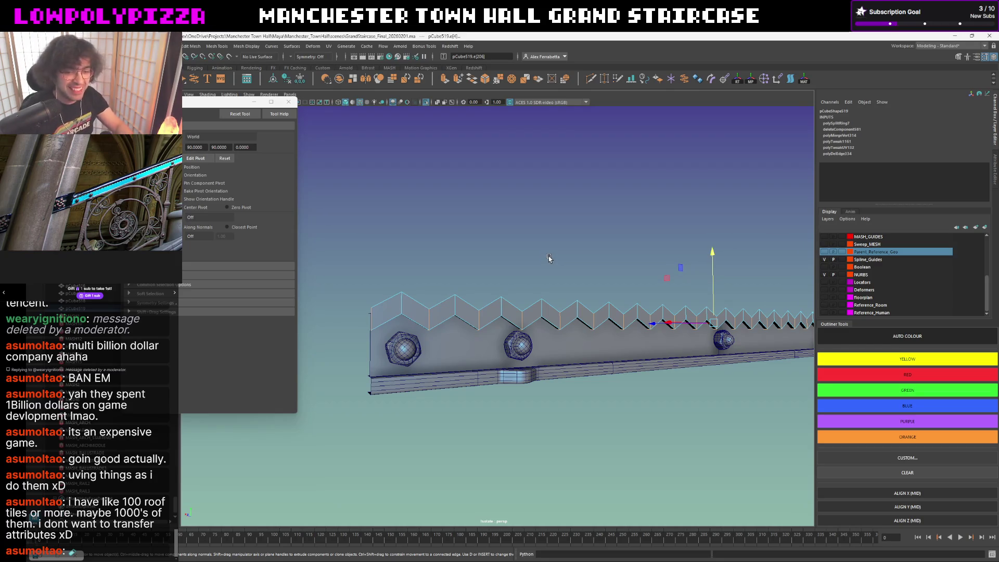
{"action": "mouse_move", "coordinate": [510, 292]}
{"action": "left_mouse_down", "text": "alt"}
{"action": "mouse_move", "coordinate": [466, 291]}
{"action": "mouse_move", "coordinate": [501, 285]}
{"action": "left_mouse_up", "text": "alt"}
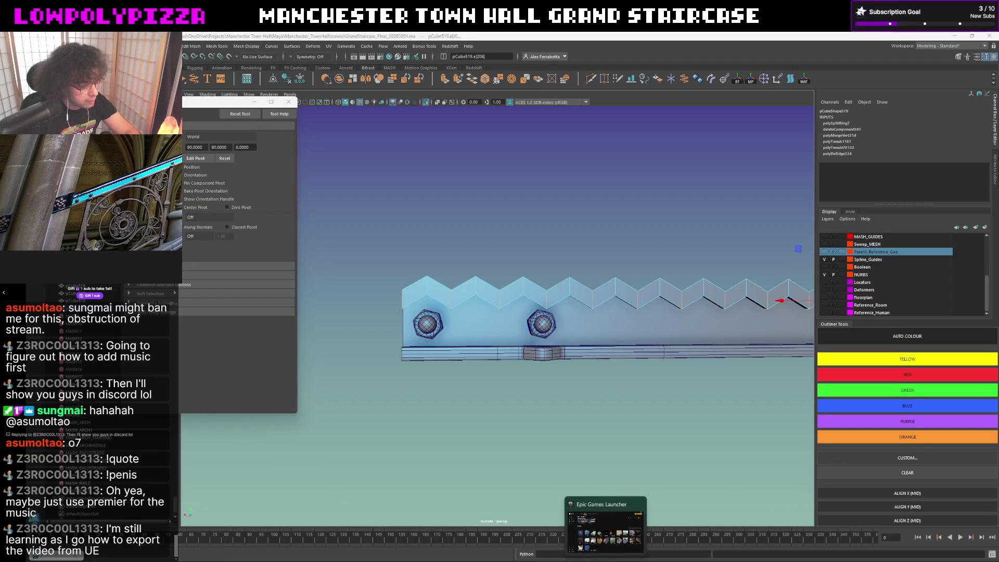
Switch from Maya to the Unreal Engine ManchesterStaircase project with Alt+Tab.
{"action": "key", "text": "alt+Tab"}
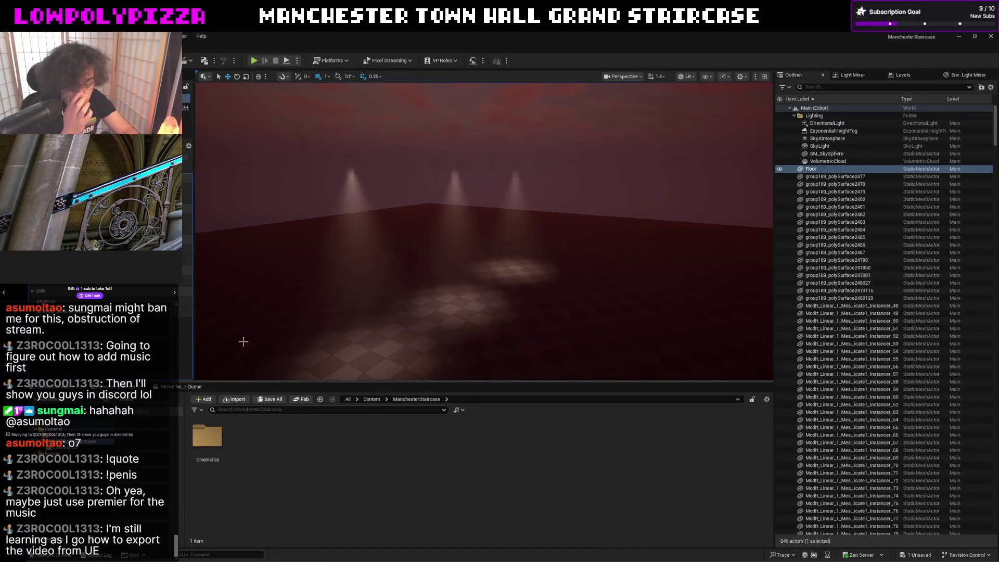
Open the LS_Staircase level sequence from the ManchesterStaircase Cinematics folder.
{"action": "left_click", "coordinate": [372, 399]}
{"action": "double_click", "coordinate": [247, 440]}
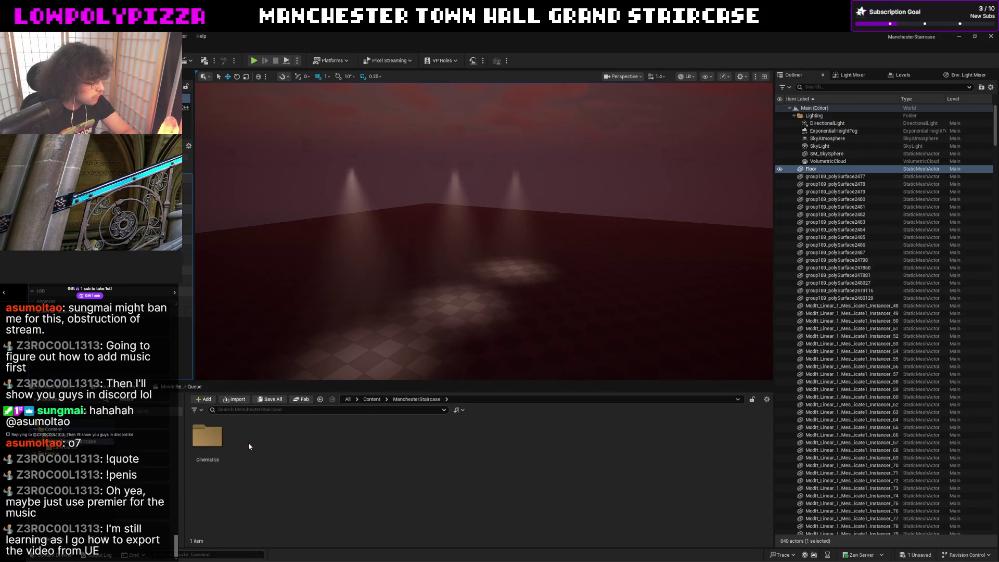
{"action": "left_click", "coordinate": [213, 442]}
{"action": "double_click", "coordinate": [214, 442]}
{"action": "double_click", "coordinate": [210, 440]}
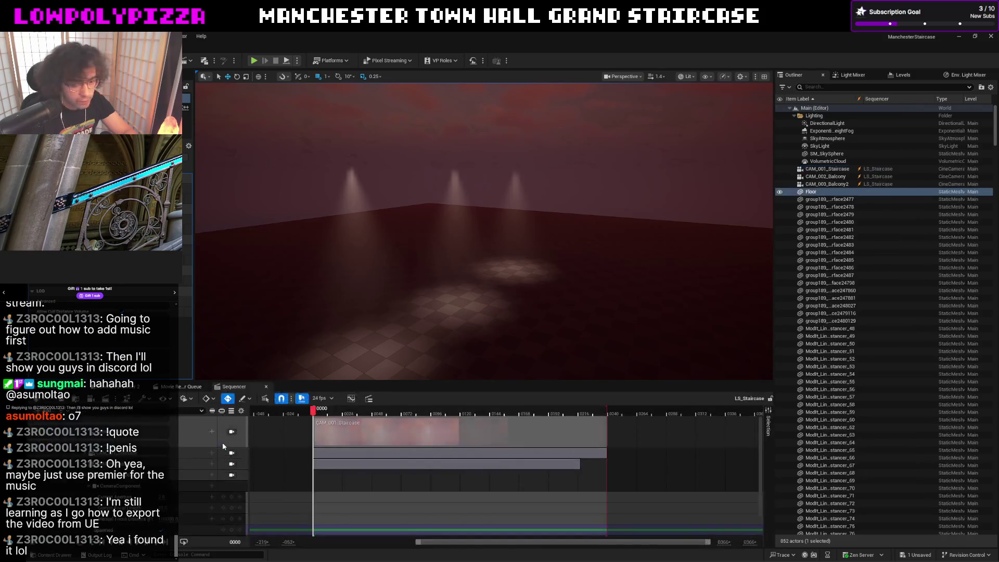
Lock the view to Camera Cuts, select CAM_001_Staircase, play, then show Movie Render Queue.
{"action": "left_click", "coordinate": [236, 440]}
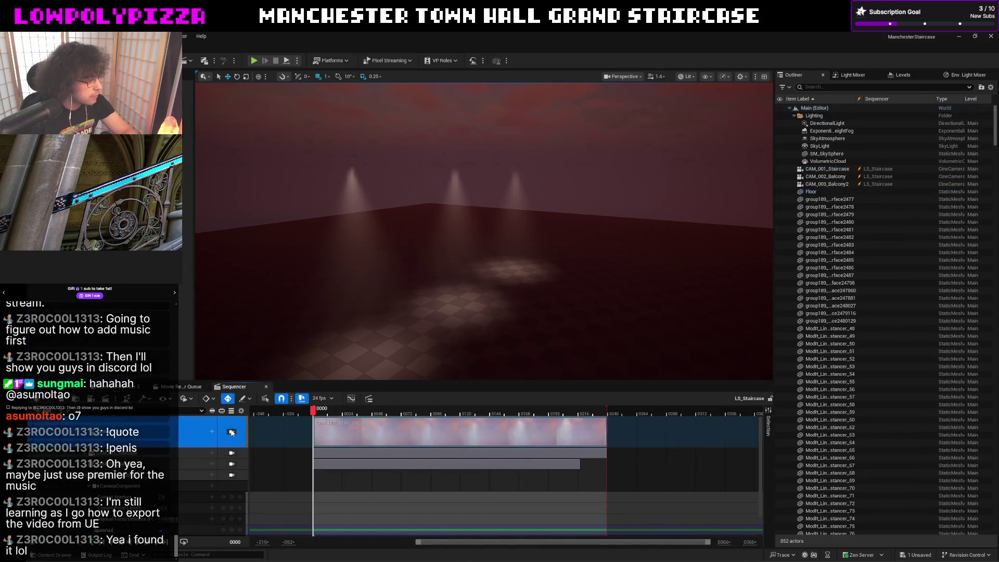
{"action": "left_click", "coordinate": [232, 436]}
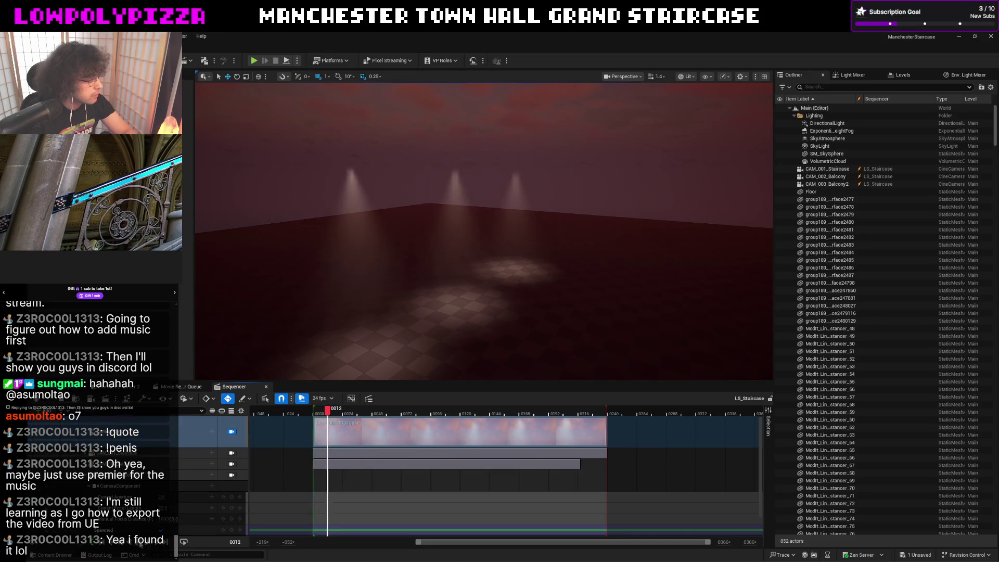
{"action": "left_click", "coordinate": [249, 451]}
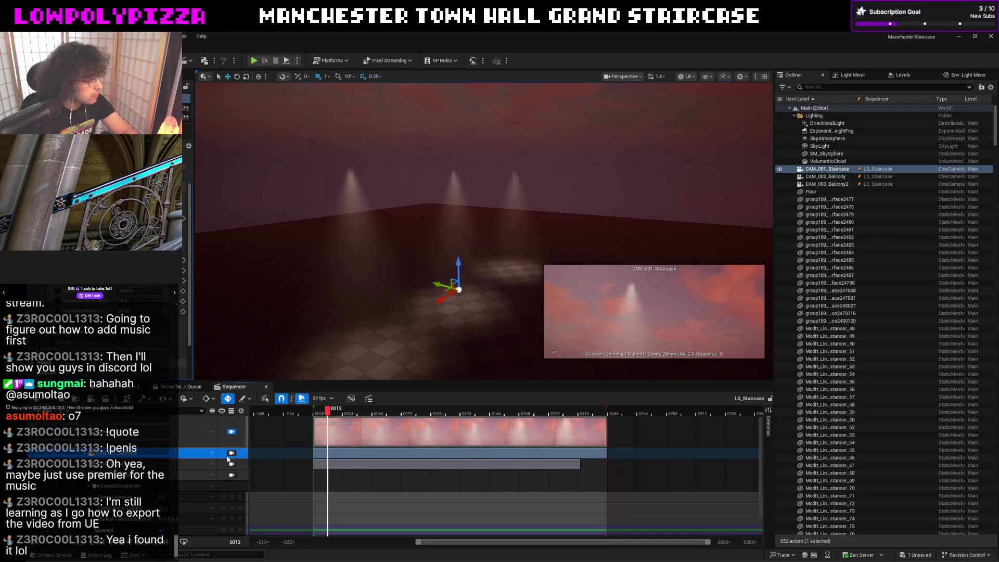
{"action": "left_click", "coordinate": [140, 546]}
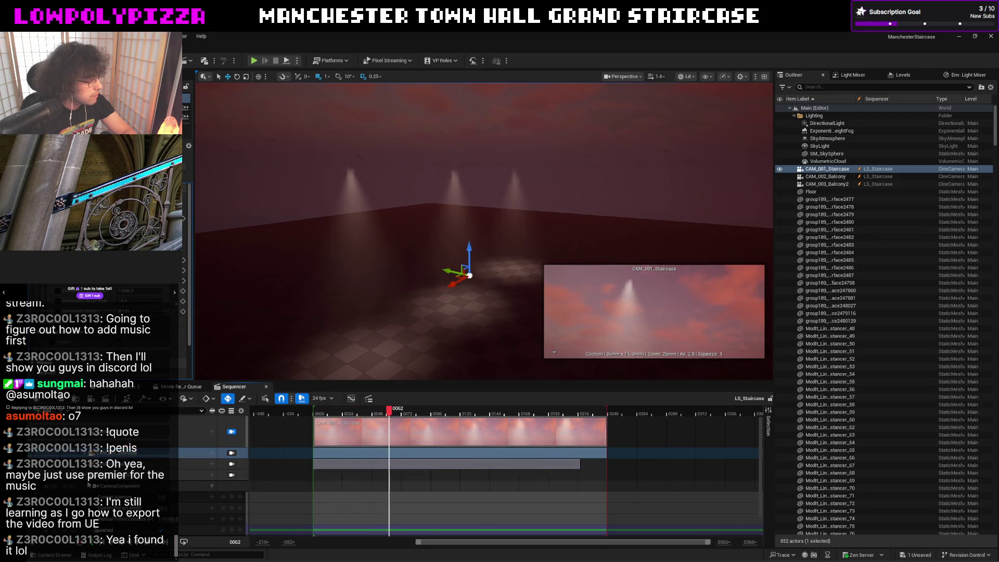
{"action": "left_click", "coordinate": [198, 453]}
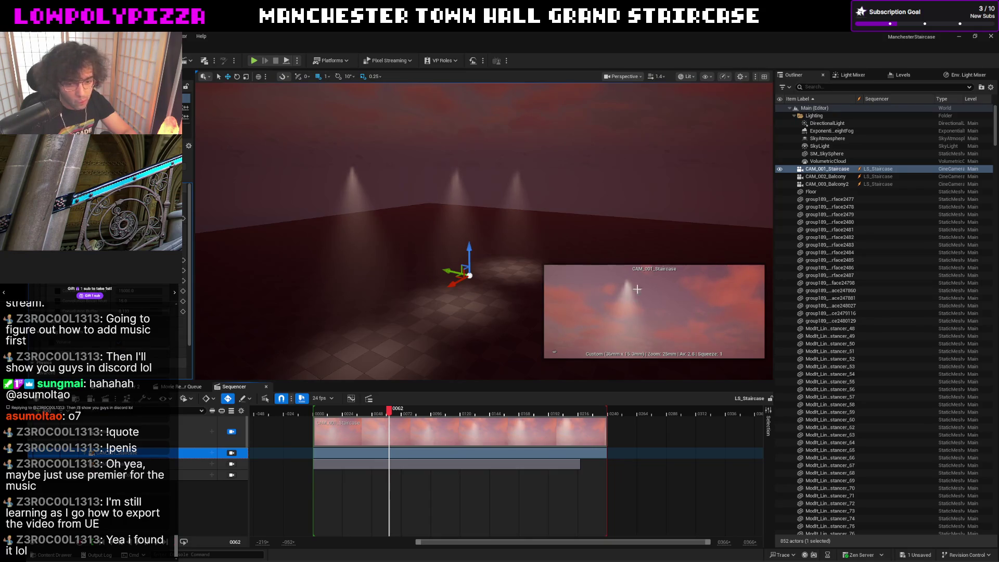
{"action": "left_click", "coordinate": [183, 388]}
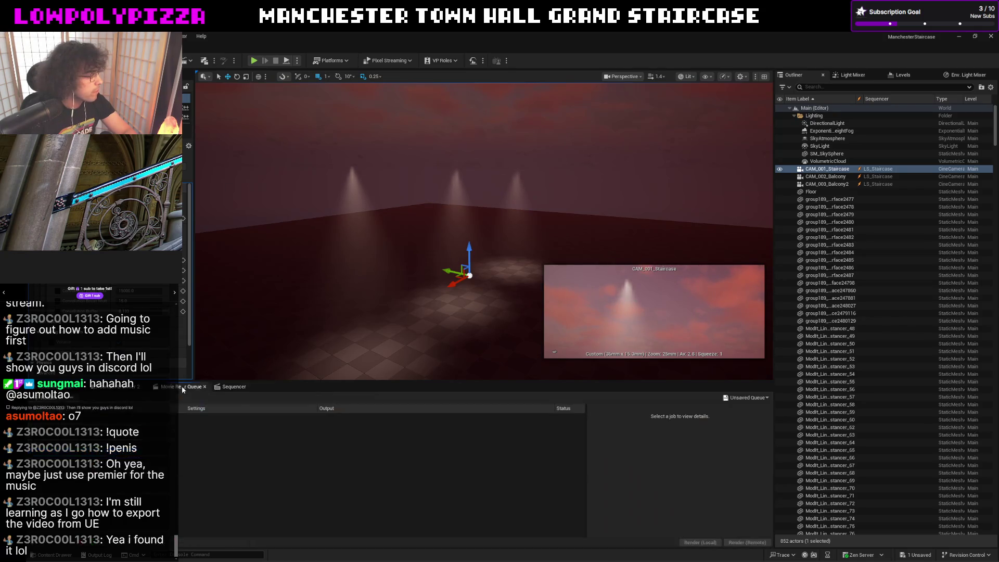
Add LS_Staircase as a render job and open its Unsaved Config settings.
{"action": "left_click", "coordinate": [229, 387]}
{"action": "left_click", "coordinate": [227, 397]}
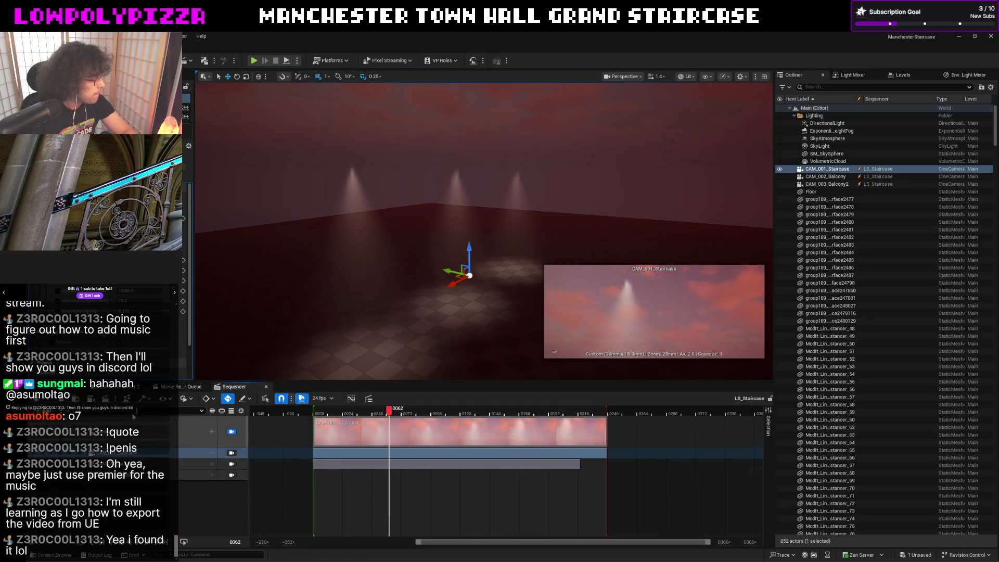
{"action": "left_click", "coordinate": [176, 389]}
{"action": "left_click", "coordinate": [46, 402]}
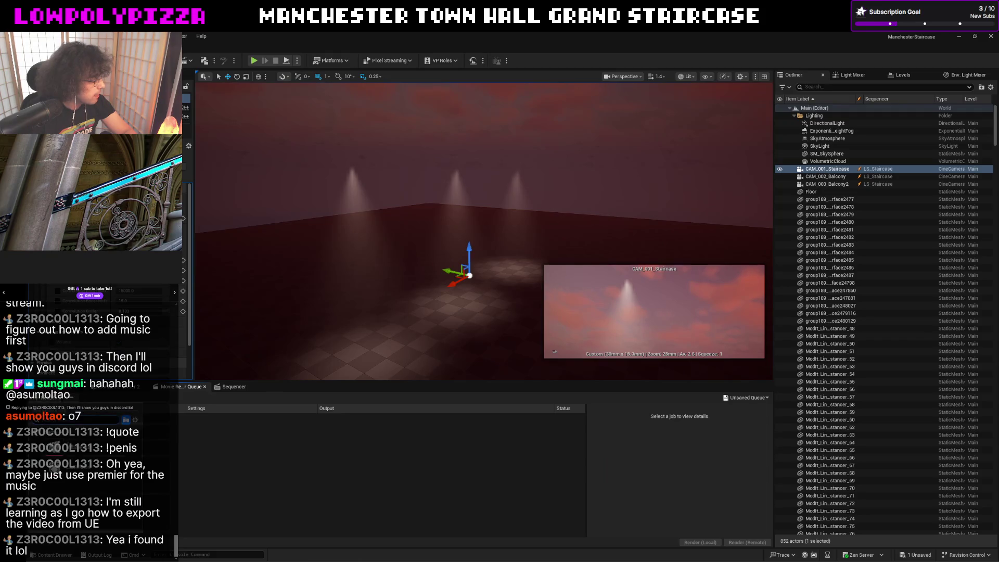
{"action": "left_click", "coordinate": [95, 451]}
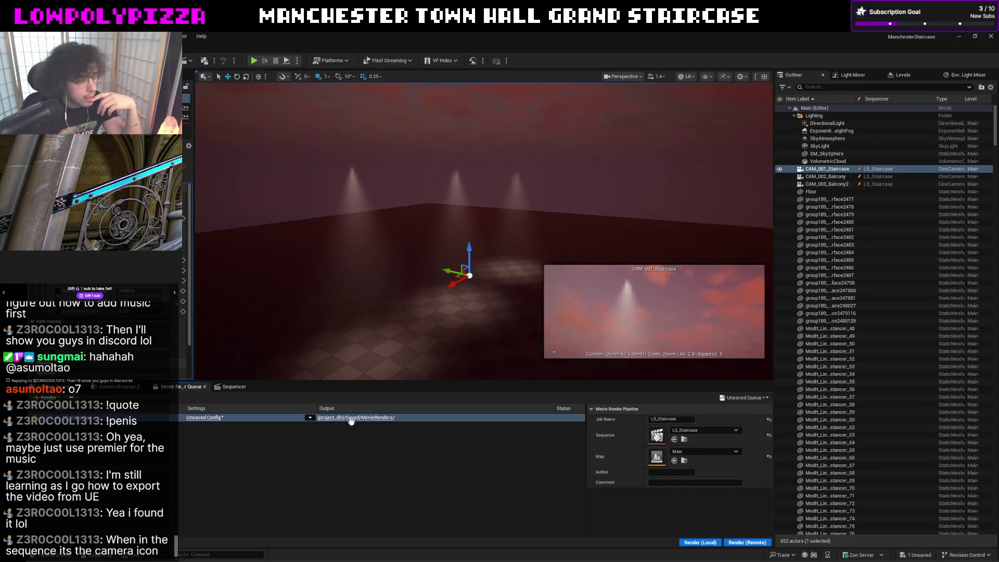
{"action": "left_click", "coordinate": [214, 418]}
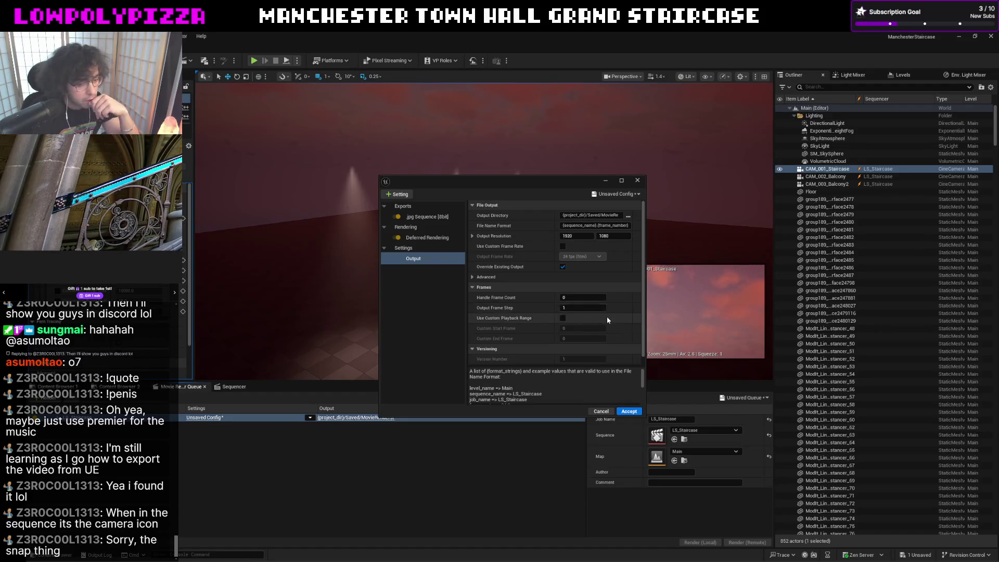
Accept the render settings, then reopen the LS_Staircase job's Unsaved Config.
{"action": "left_click", "coordinate": [629, 411]}
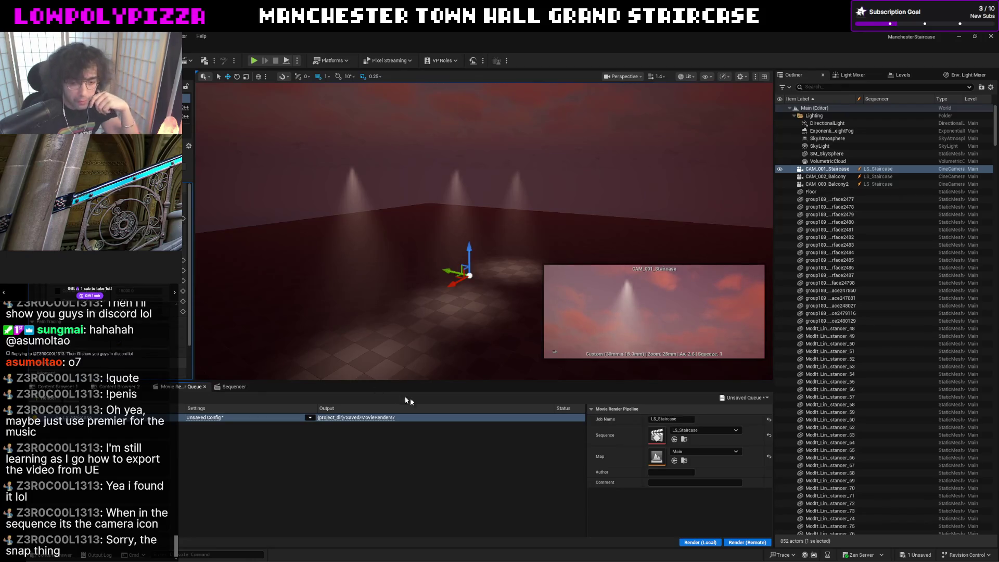
{"action": "left_click", "coordinate": [233, 386]}
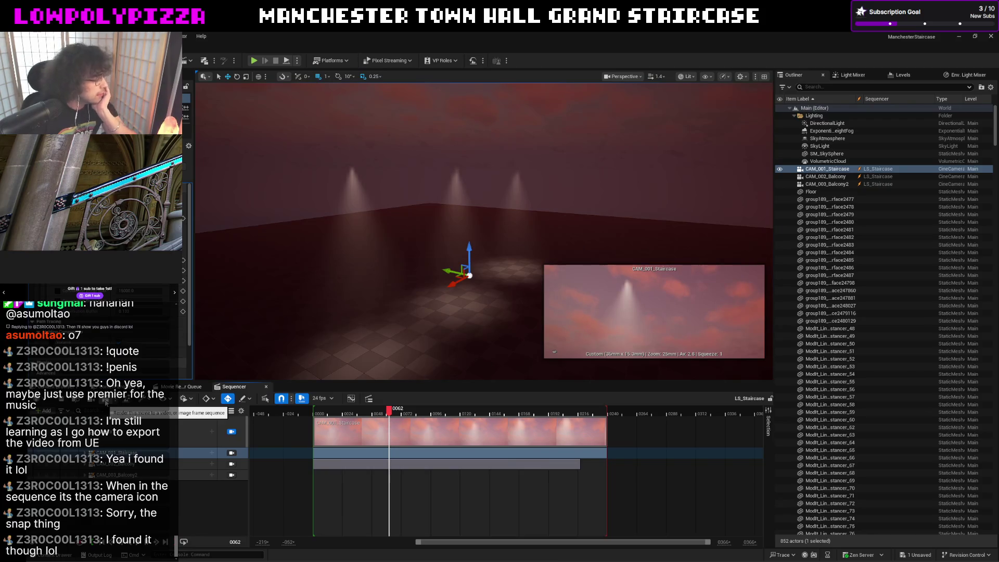
{"action": "left_click", "coordinate": [106, 402]}
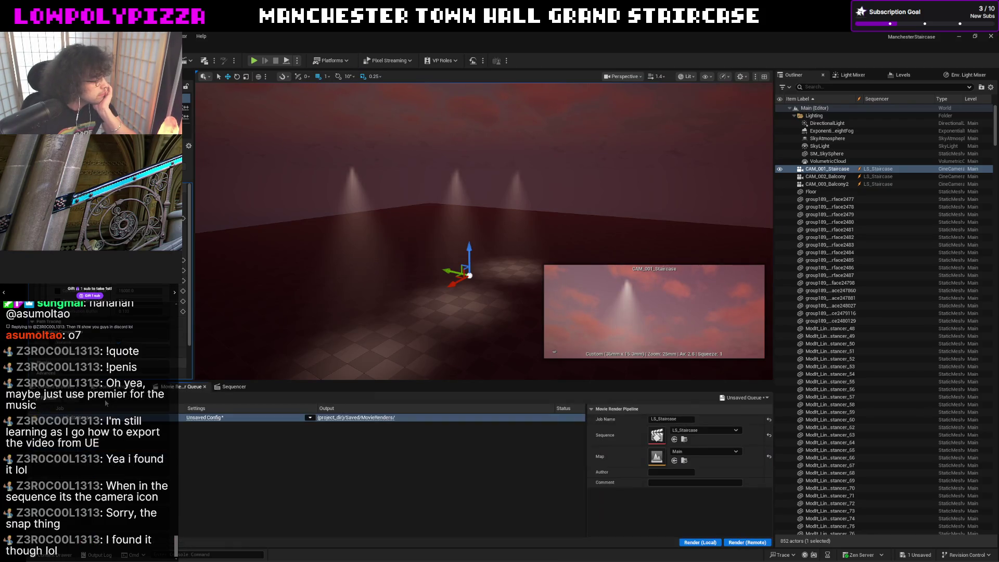
{"action": "left_click", "coordinate": [206, 418]}
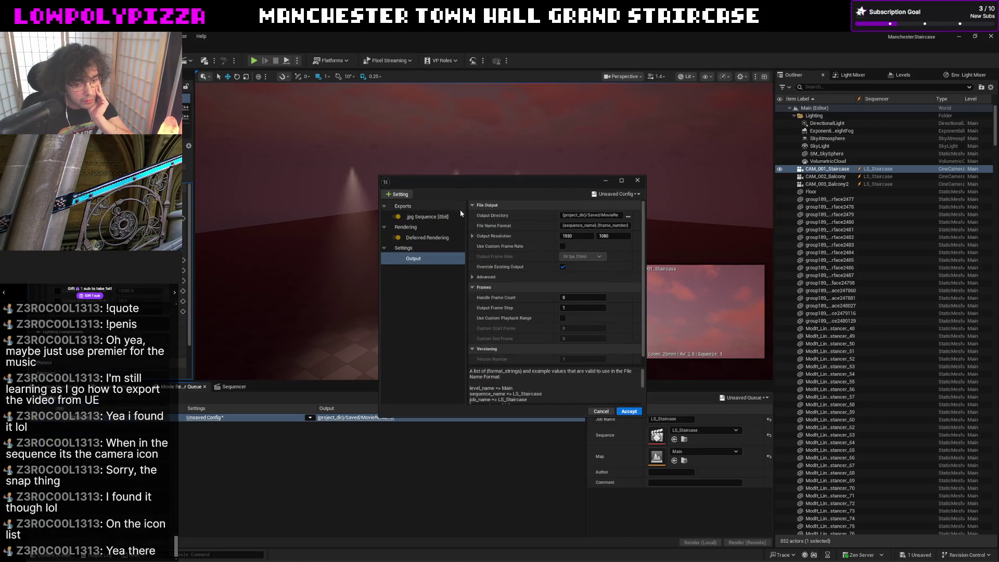
Add an H.264 MP4 [8bit] export through the + Setting list.
{"action": "left_click", "coordinate": [400, 195]}
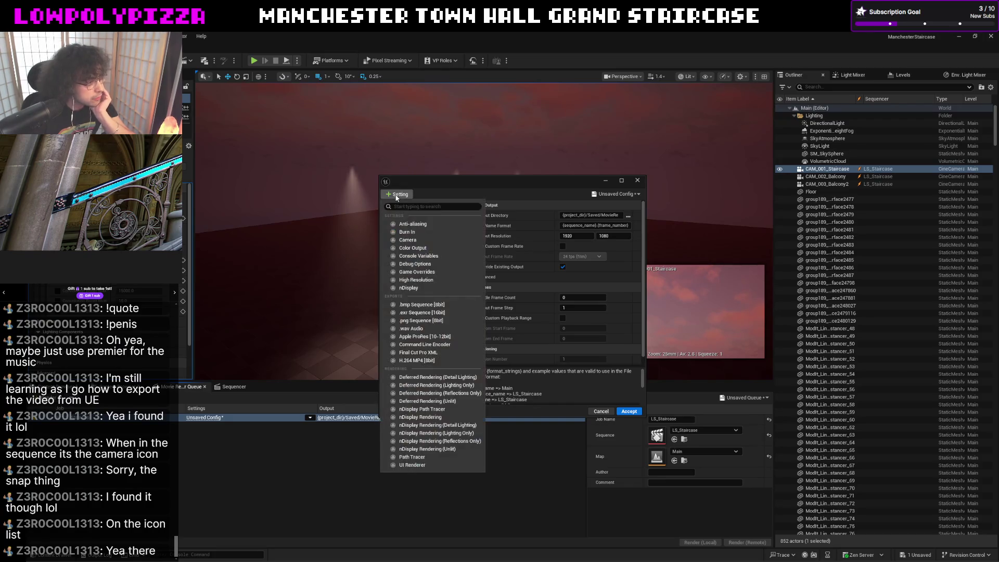
{"action": "left_click", "coordinate": [442, 193]}
{"action": "left_click", "coordinate": [402, 196]}
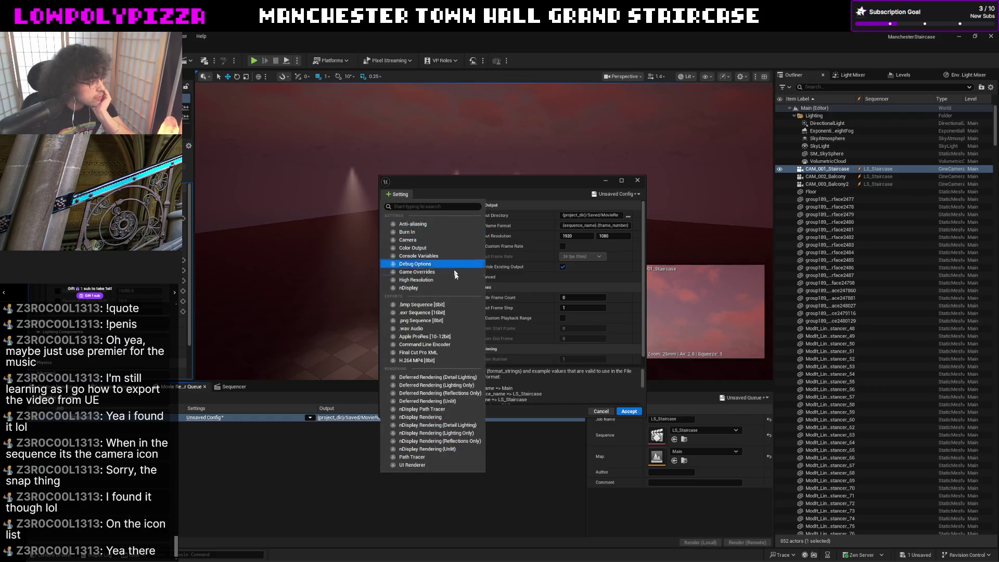
{"action": "left_click", "coordinate": [443, 364]}
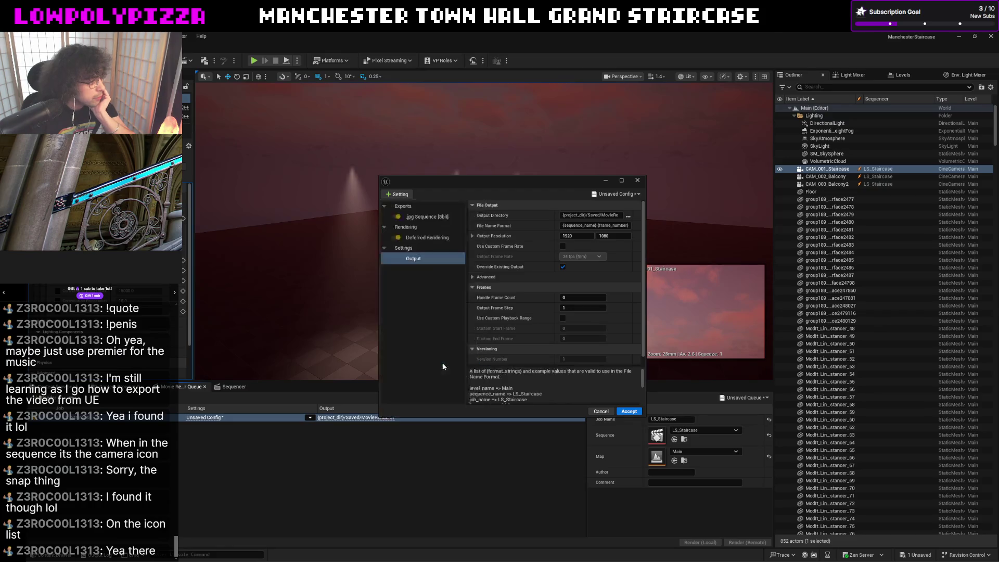
Review the H.264 settings (Quality, rate factor 20, Include Audio) and accept the config.
{"action": "left_click", "coordinate": [401, 195]}
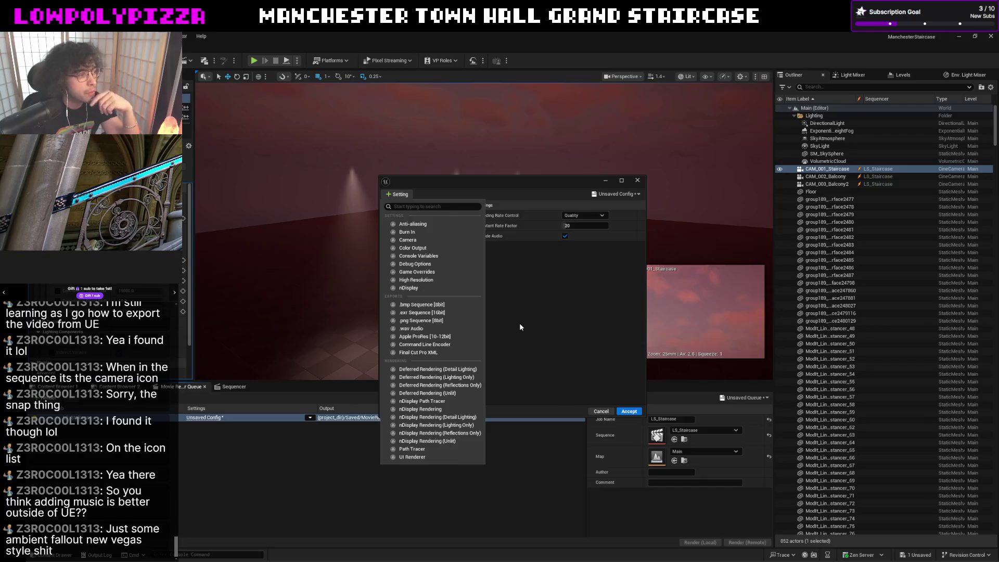
{"action": "left_click", "coordinate": [551, 316]}
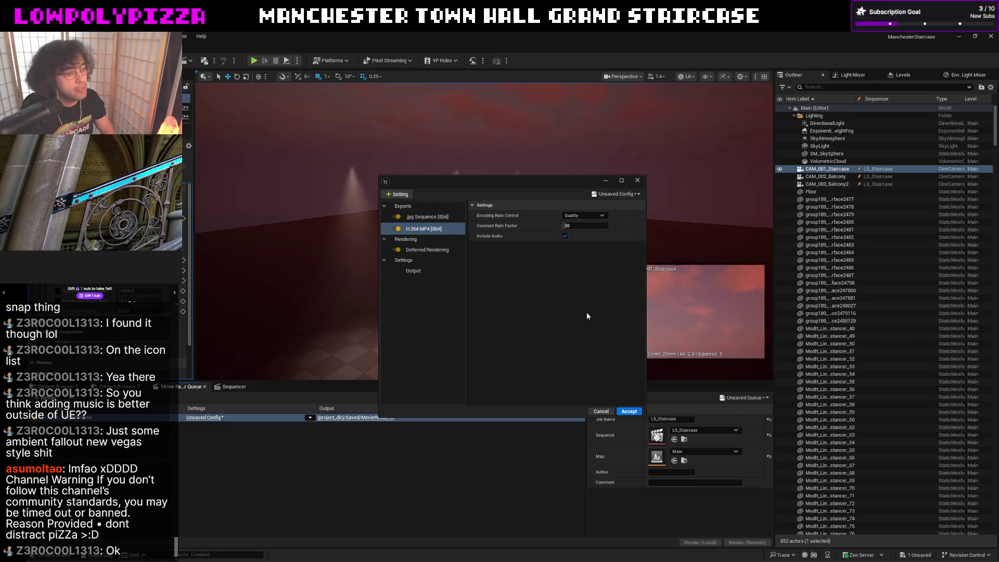
{"action": "left_click", "coordinate": [629, 411]}
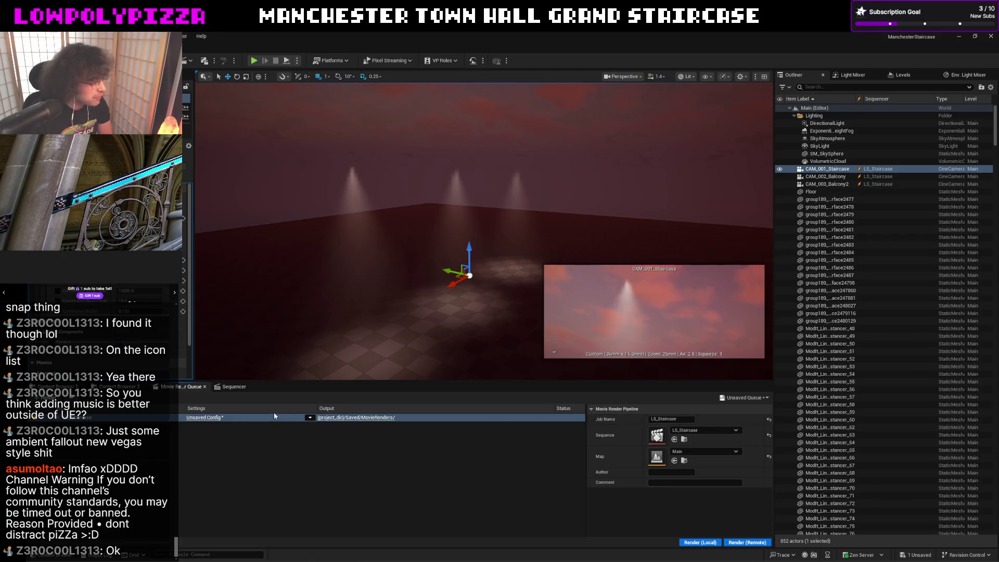
Browse the job's settings and preset menus without changes, close them, and minimize Unreal.
{"action": "left_click", "coordinate": [200, 417]}
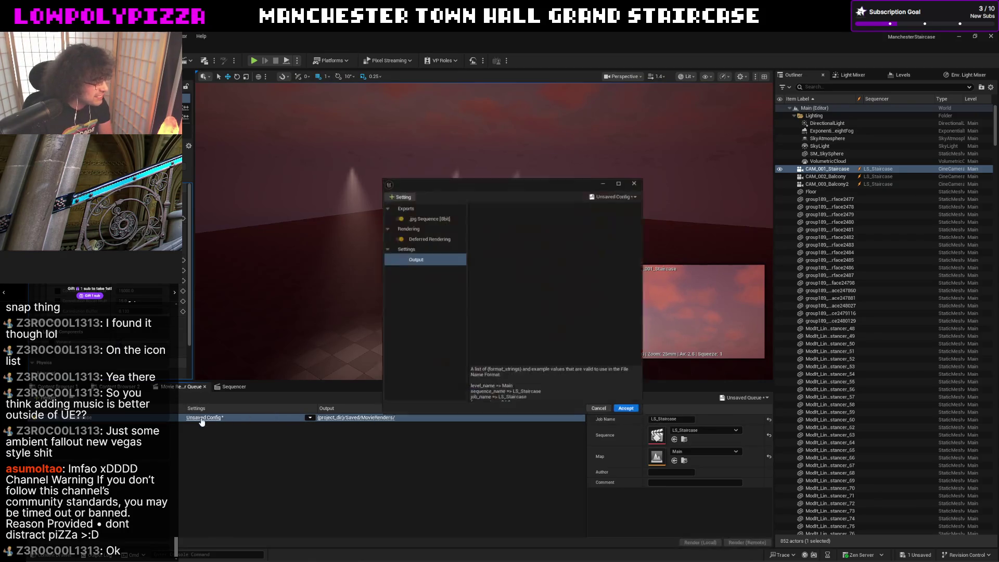
{"action": "left_click", "coordinate": [390, 198]}
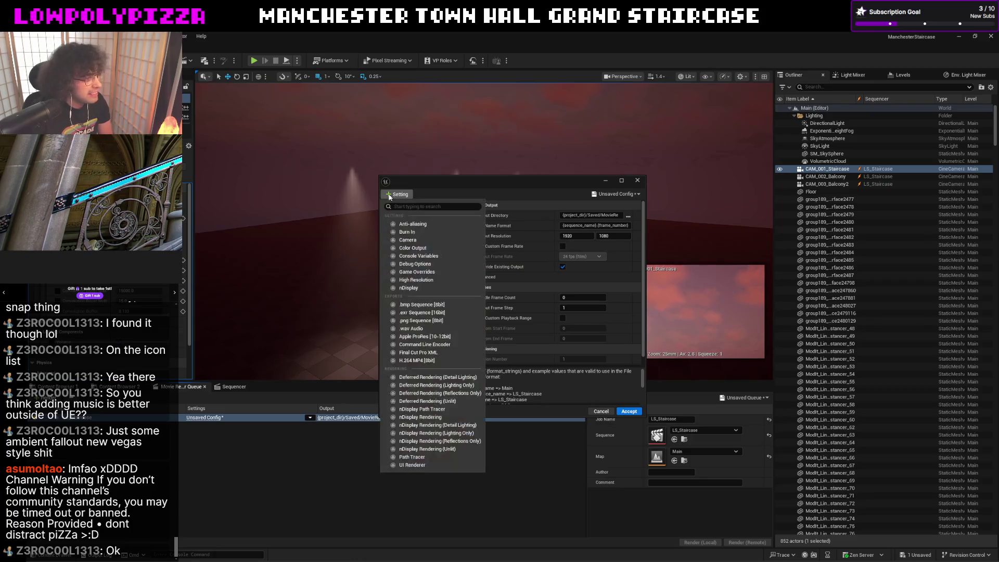
{"action": "left_click", "coordinate": [547, 191]}
{"action": "left_click", "coordinate": [598, 193]}
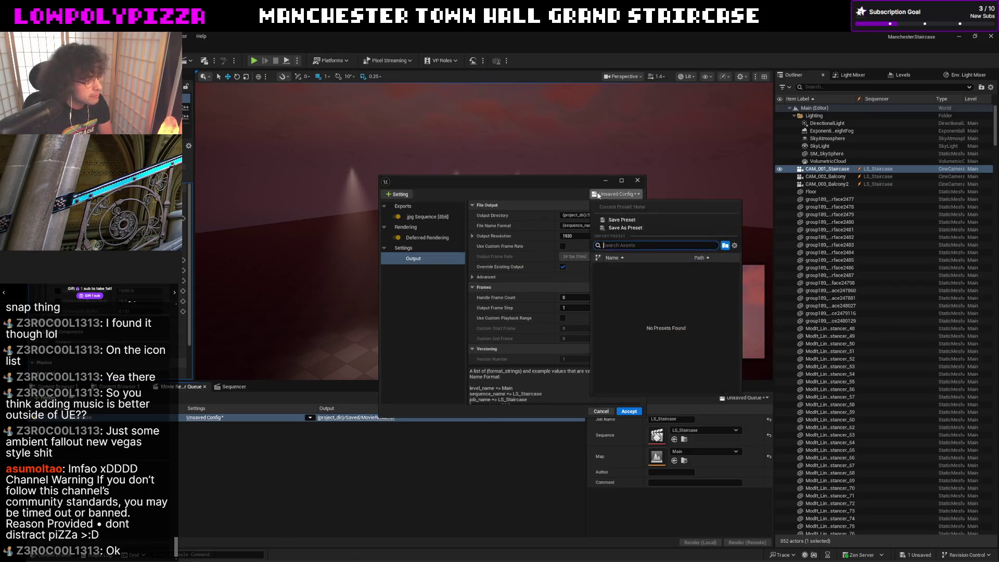
{"action": "left_click", "coordinate": [451, 175]}
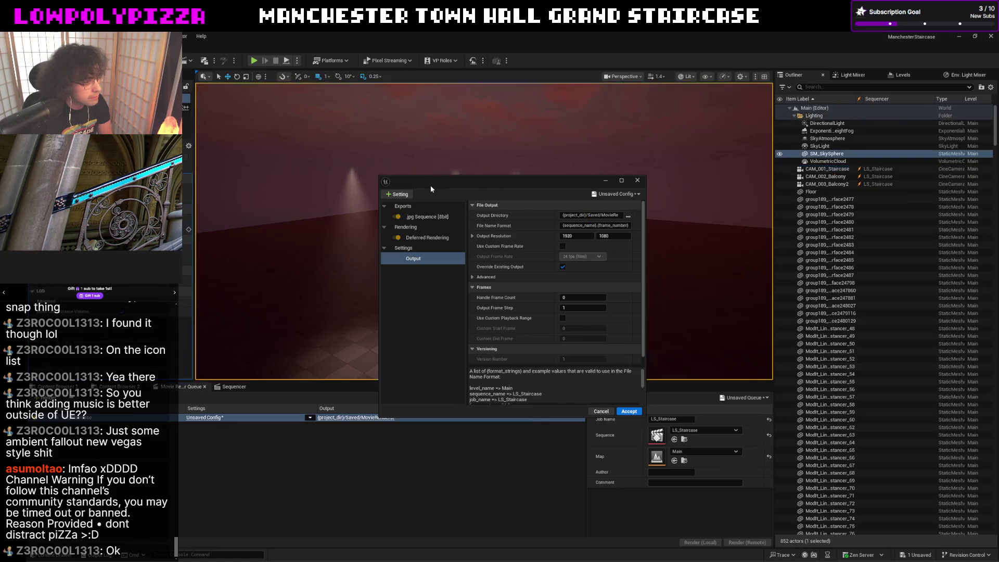
{"action": "left_click", "coordinate": [638, 180]}
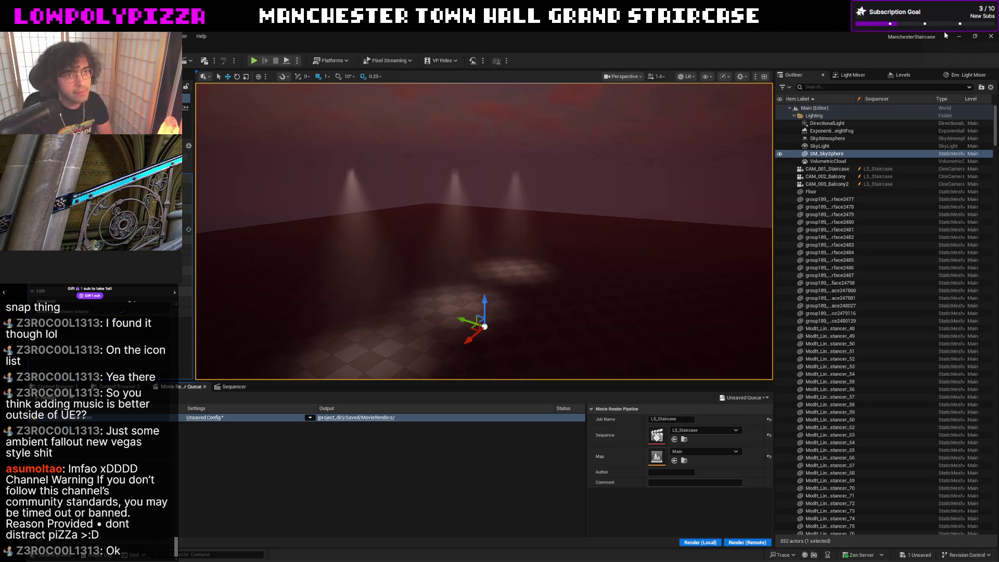
{"action": "left_click", "coordinate": [955, 36]}
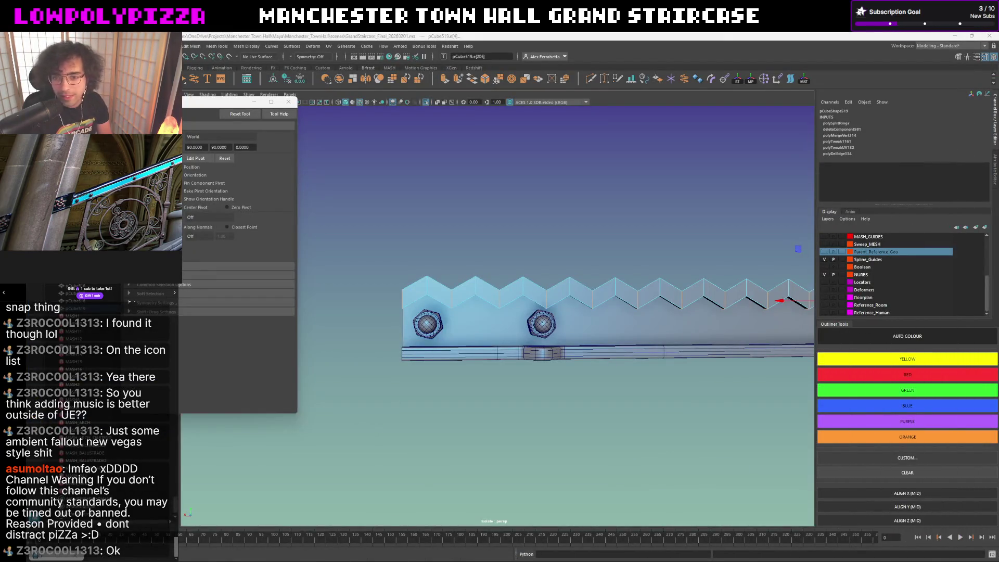
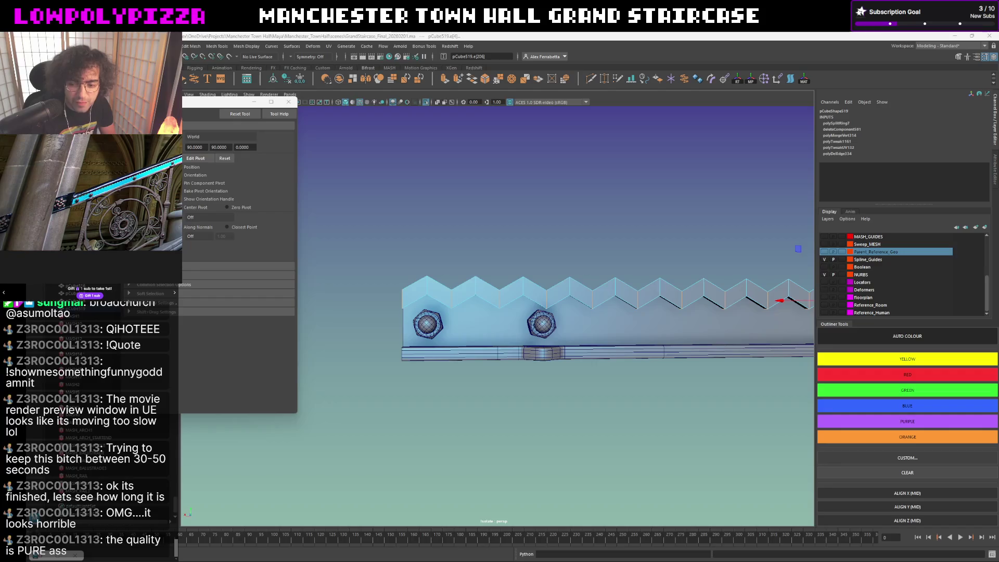
Switch from the Maya staircase scene to the Unreal Engine editor.
{"action": "key", "text": "alt+Tab"}
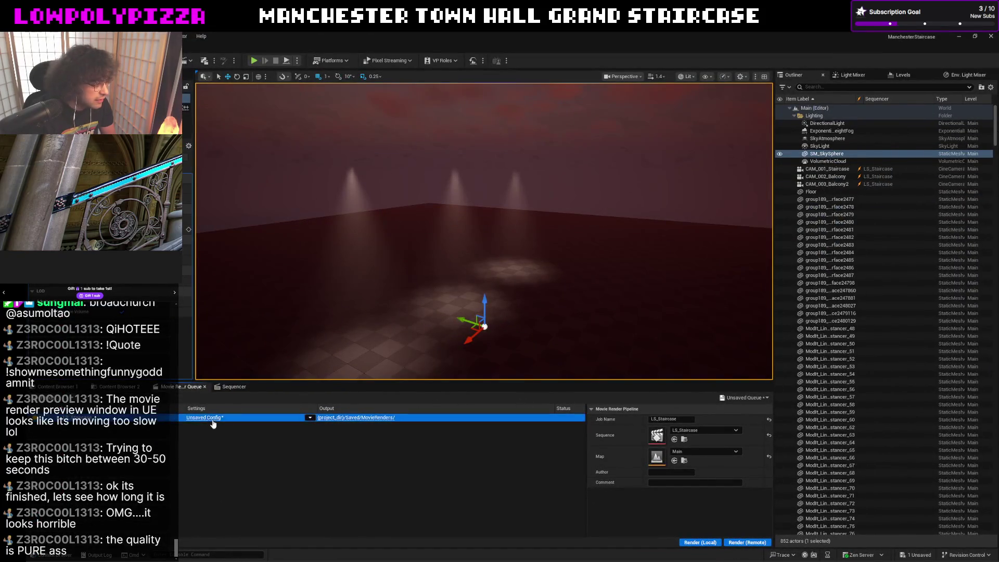
Open the Unsaved Config render settings, close them, then reopen them.
{"action": "left_click", "coordinate": [211, 418]}
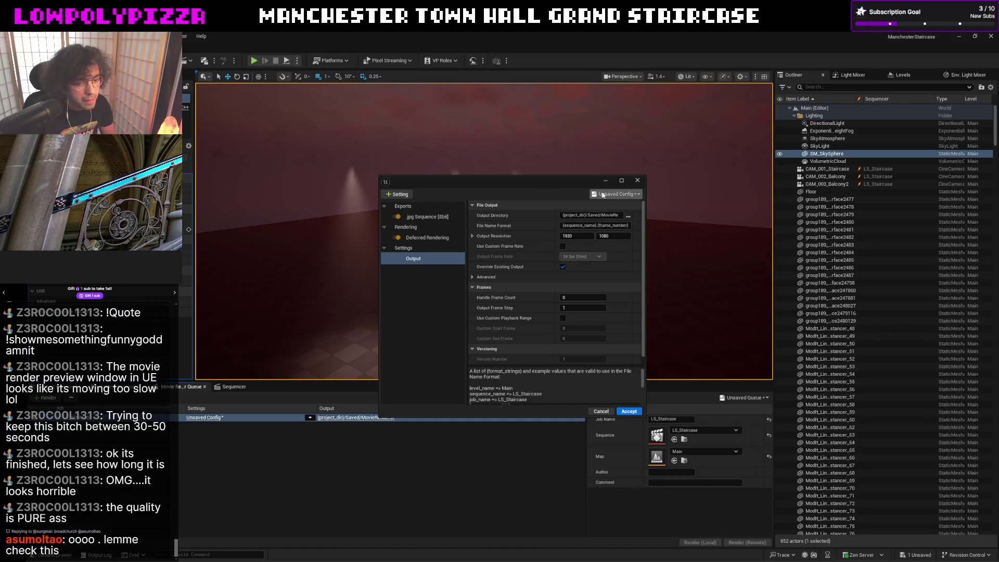
{"action": "left_click", "coordinate": [638, 180]}
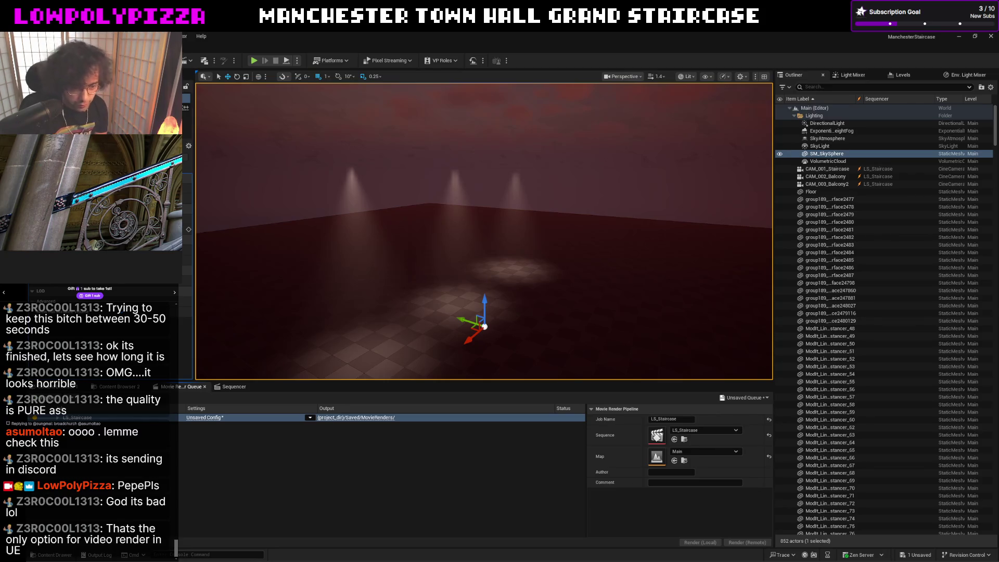
{"action": "left_click", "coordinate": [200, 418]}
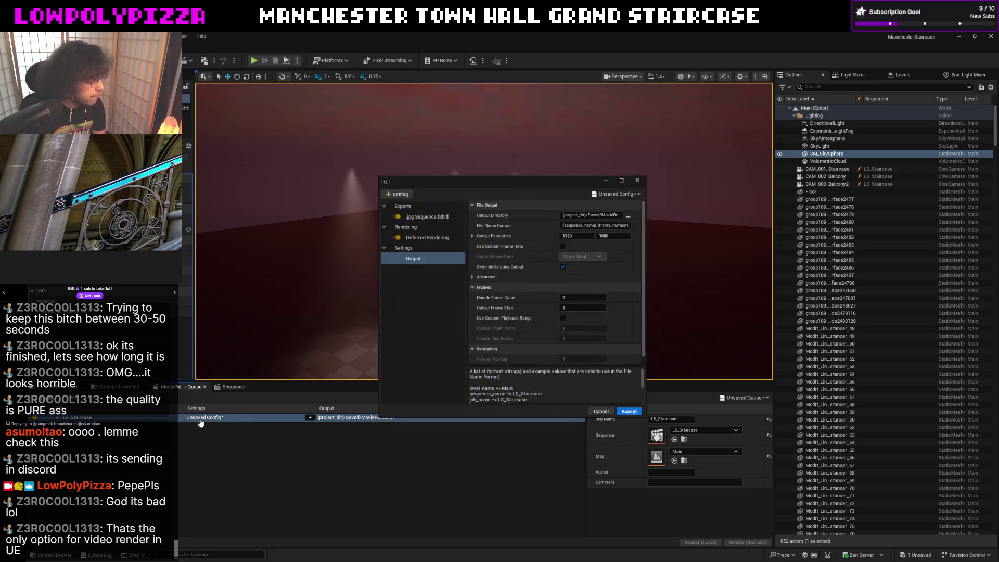
Add an H.264 MP4 [8bit] export to the render config, keeping Quality encoding.
{"action": "left_click", "coordinate": [411, 194]}
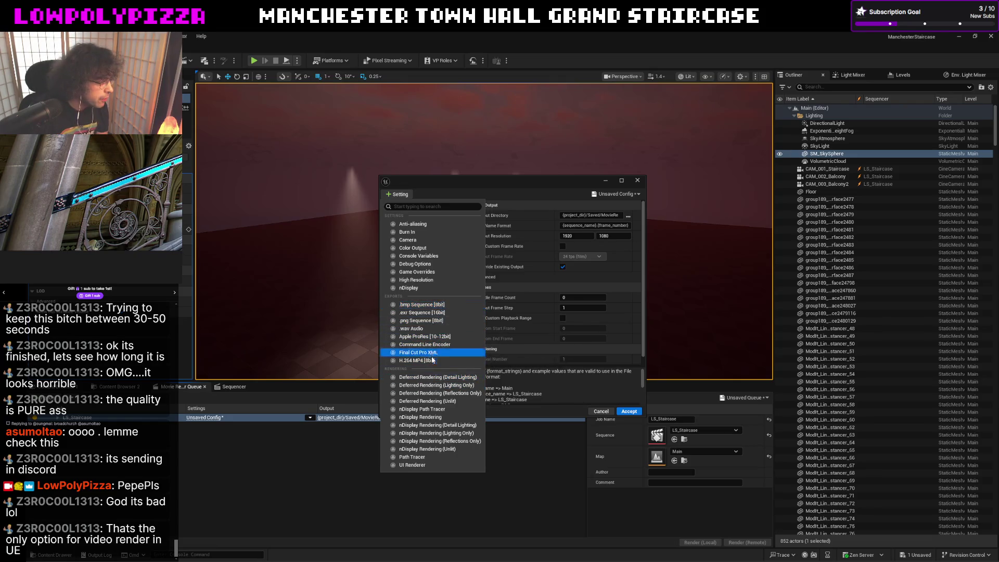
{"action": "left_click", "coordinate": [433, 361]}
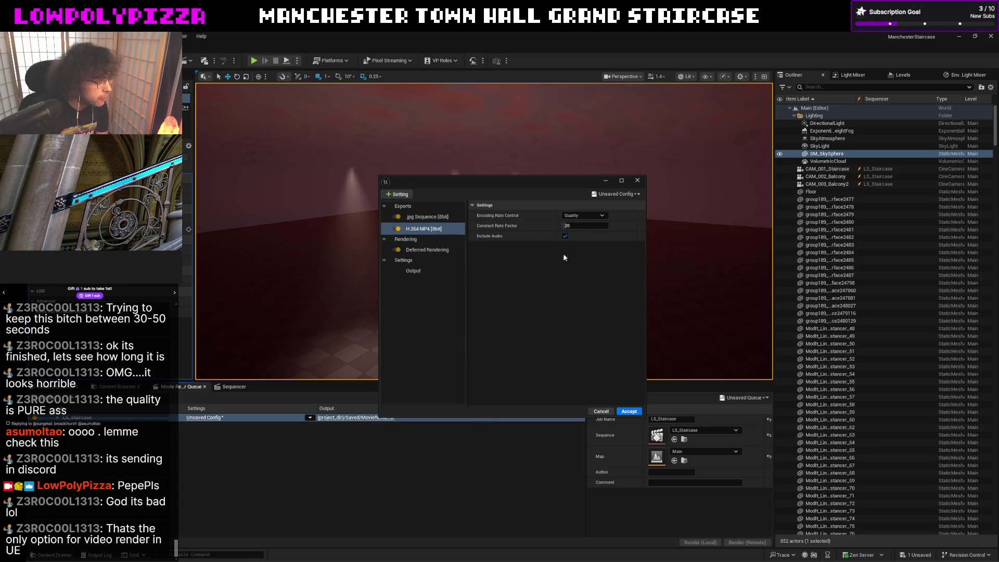
{"action": "left_click", "coordinate": [599, 215]}
{"action": "left_click", "coordinate": [600, 216]}
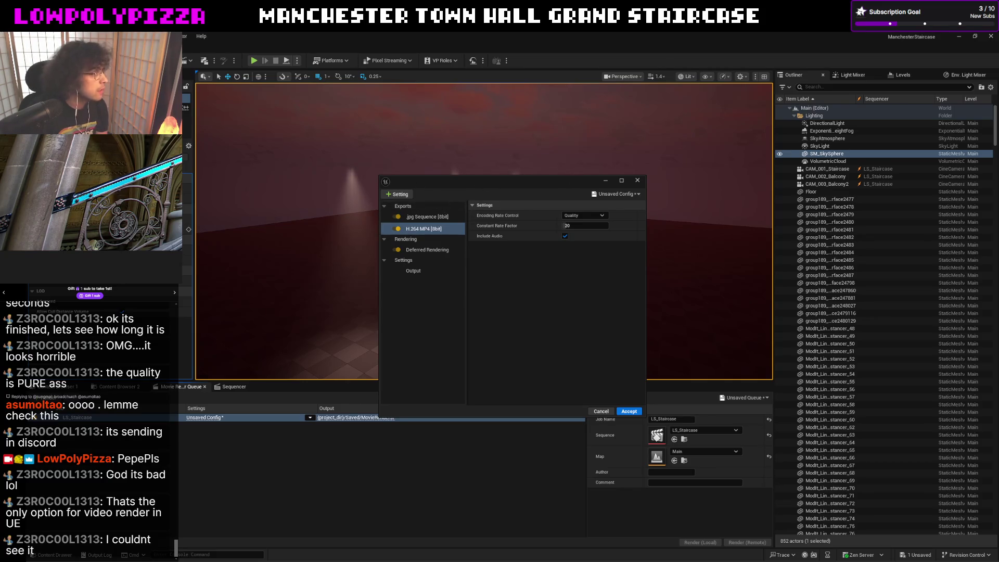
Open the Plugins browser from the Edit menu.
{"action": "left_click", "coordinate": [91, 35]}
{"action": "mouse_move", "coordinate": [172, 318]}
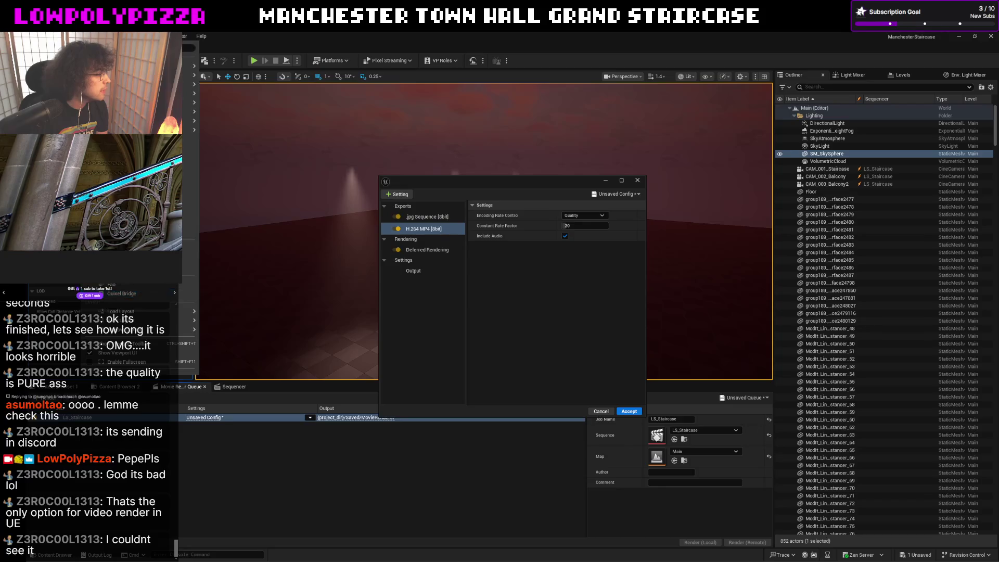
{"action": "left_click", "coordinate": [73, 36]}
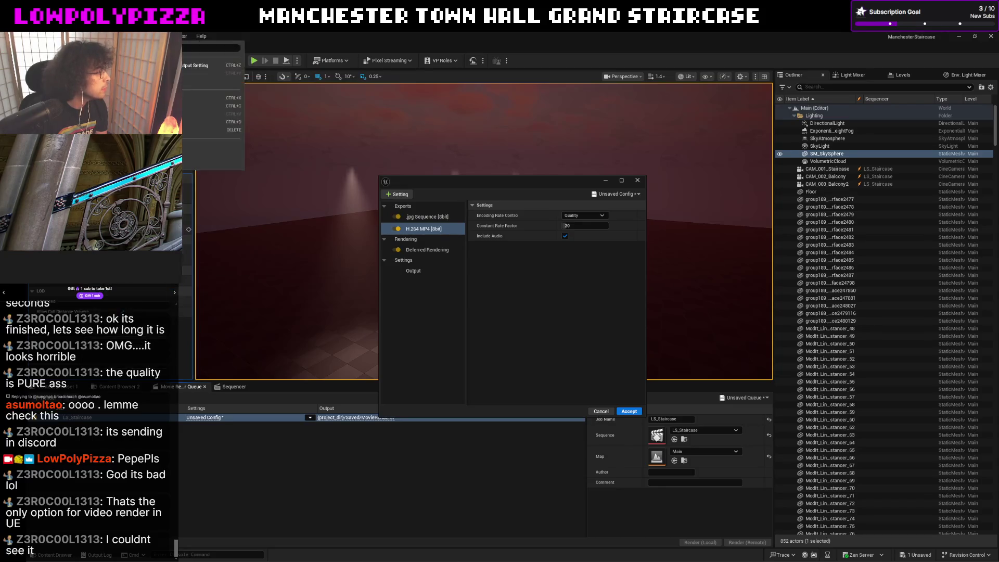
{"action": "left_click", "coordinate": [208, 162]}
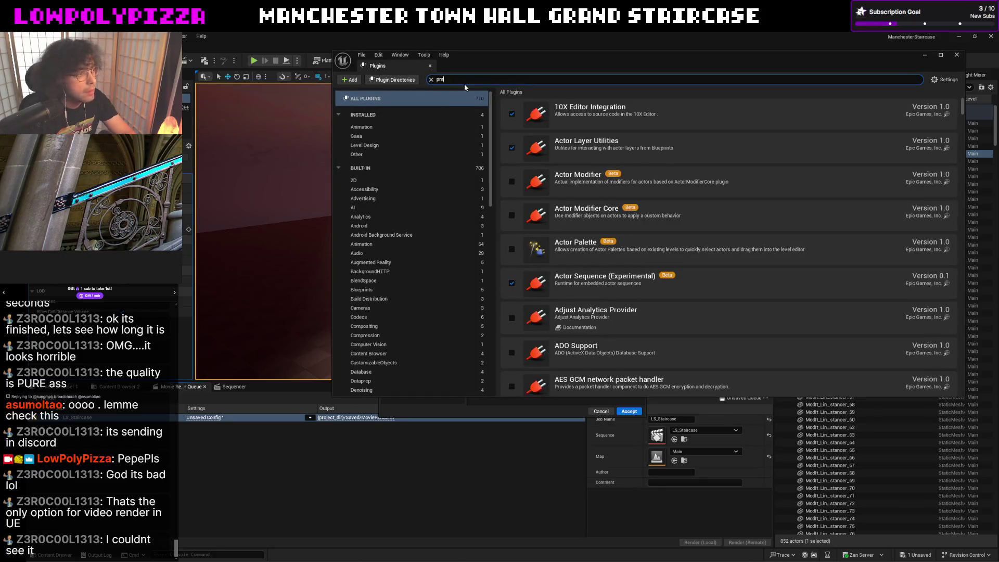
Search plugins for 'queue', confirm Movie Render Queue 1.3 is enabled, and close Plugins.
{"action": "type", "text": "4"}
{"action": "key", "text": "BackSpace"}
{"action": "type", "text": "mp4"}
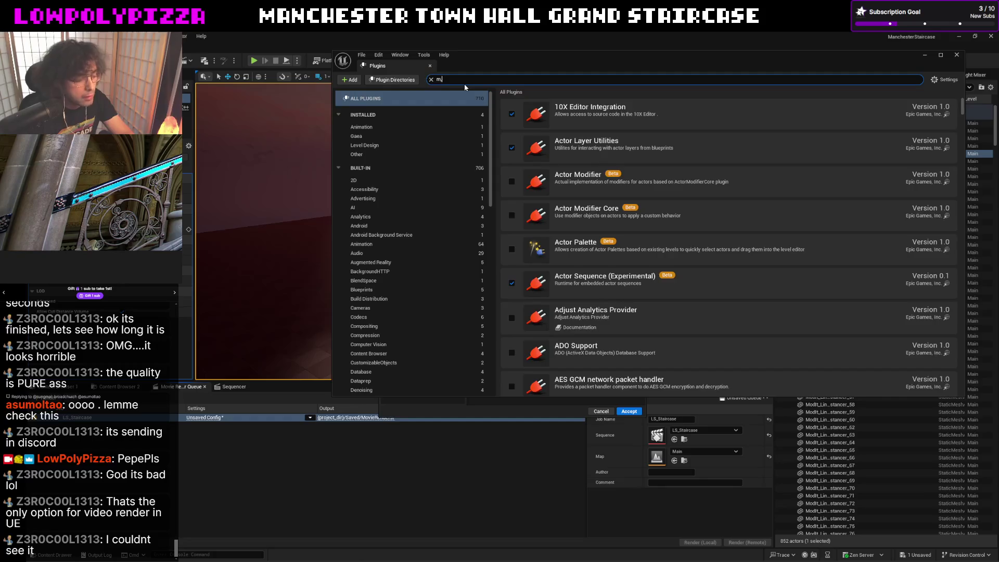
{"action": "key", "text": "BackSpace"}
{"action": "key", "text": "BackSpace"}
{"action": "type", "text": "ovie render"}
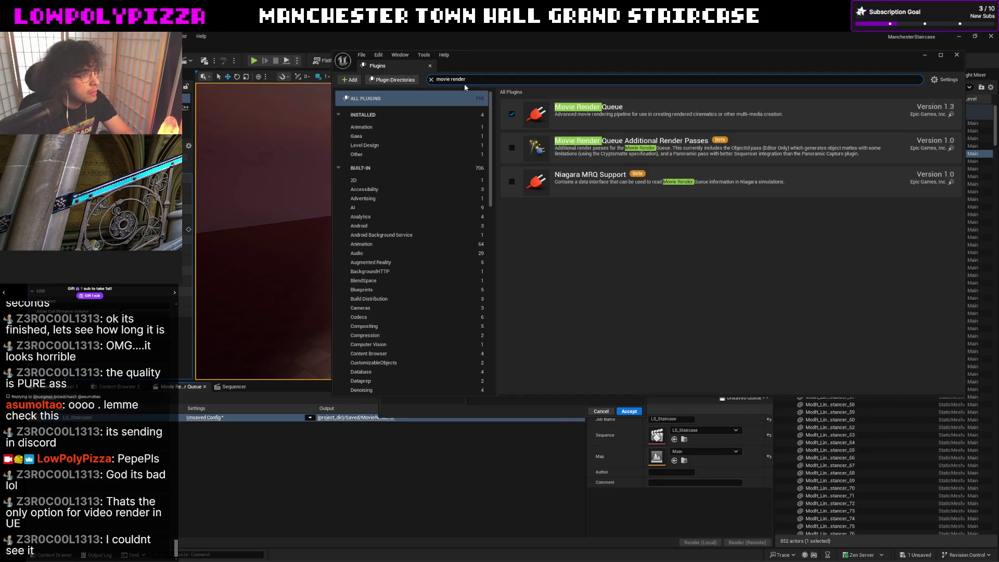
{"action": "type", "text": "queue"}
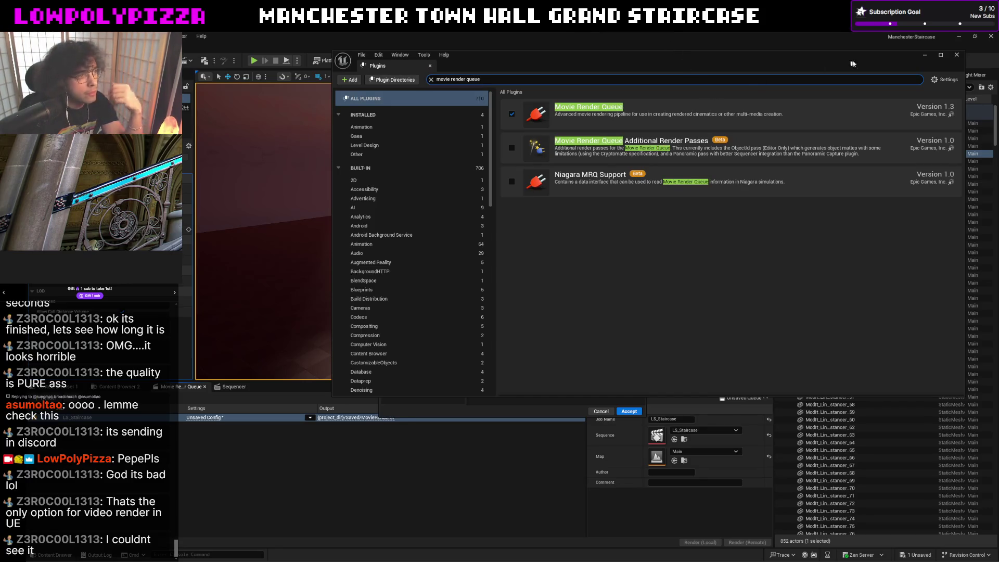
{"action": "left_click", "coordinate": [957, 54]}
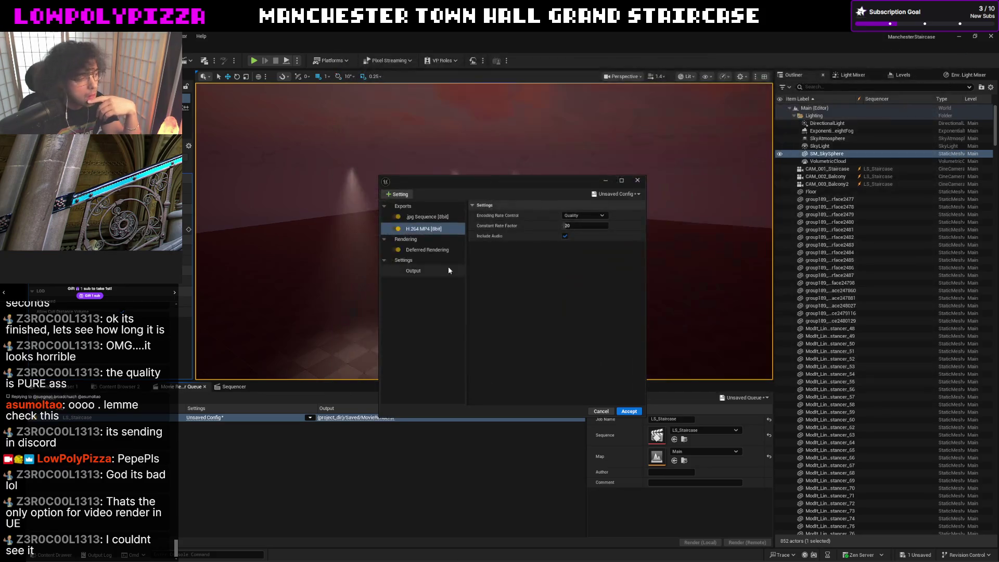
Select the H.264 MP4 export and accept the render config changes.
{"action": "left_click", "coordinate": [400, 195]}
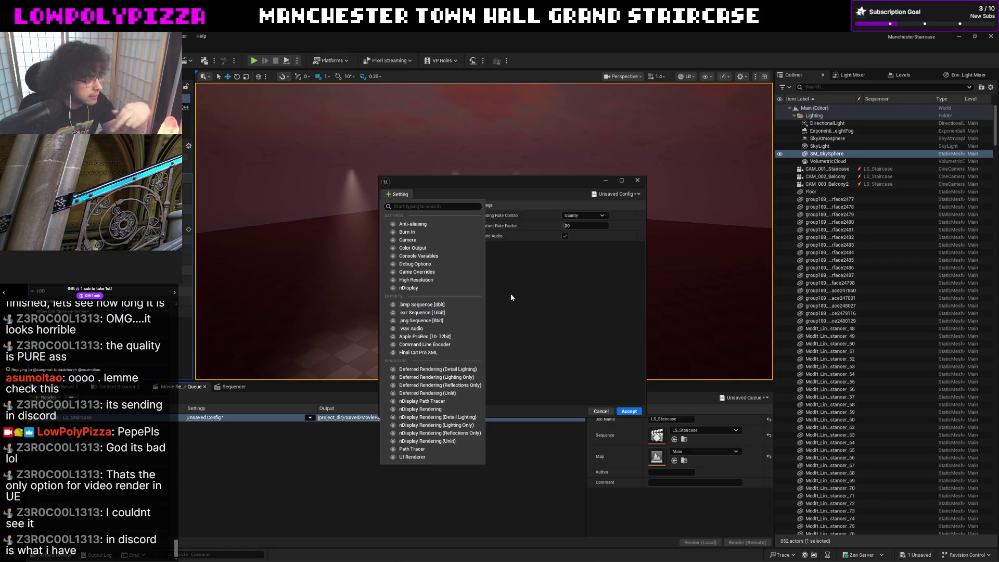
{"action": "left_click", "coordinate": [599, 413]}
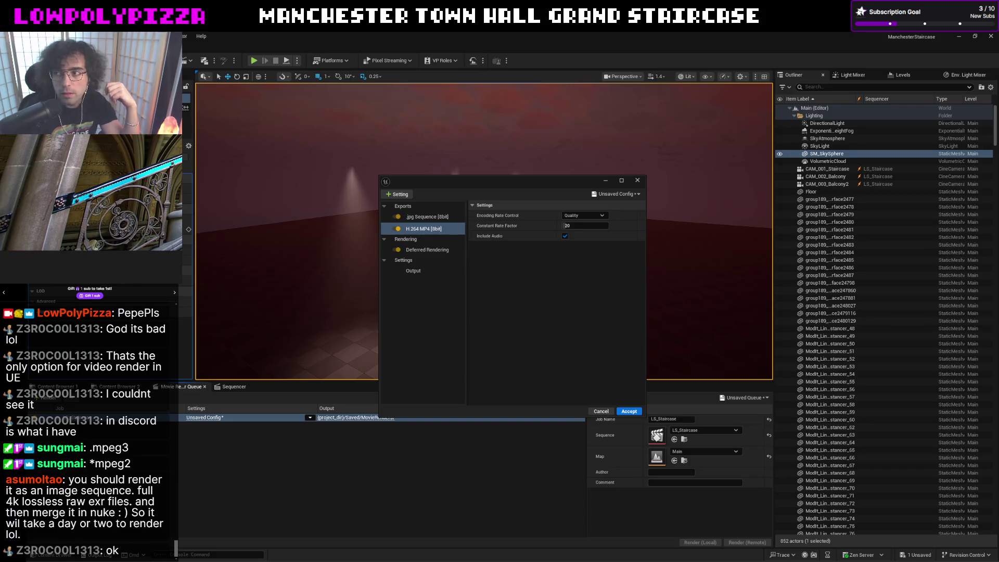
{"action": "left_click", "coordinate": [424, 228]}
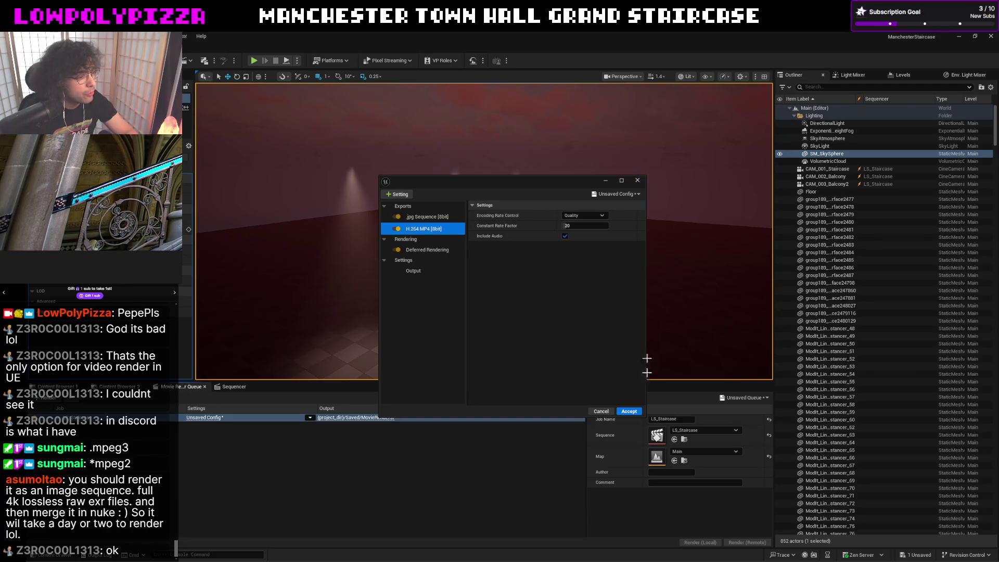
{"action": "left_click", "coordinate": [601, 411]}
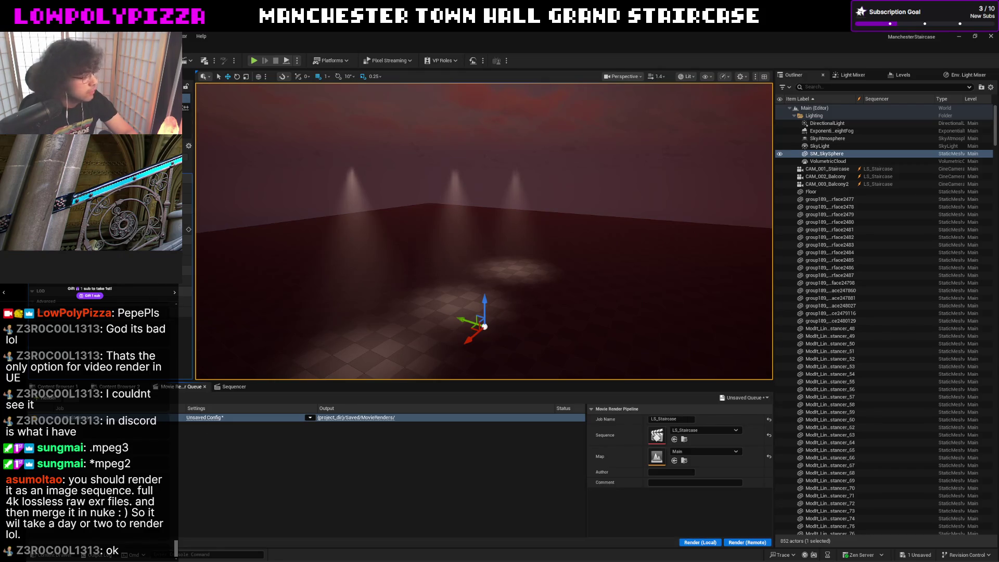
Reopen Plugins, search 'movie render queue' to check it is enabled, then close it.
{"action": "left_click", "coordinate": [91, 35]}
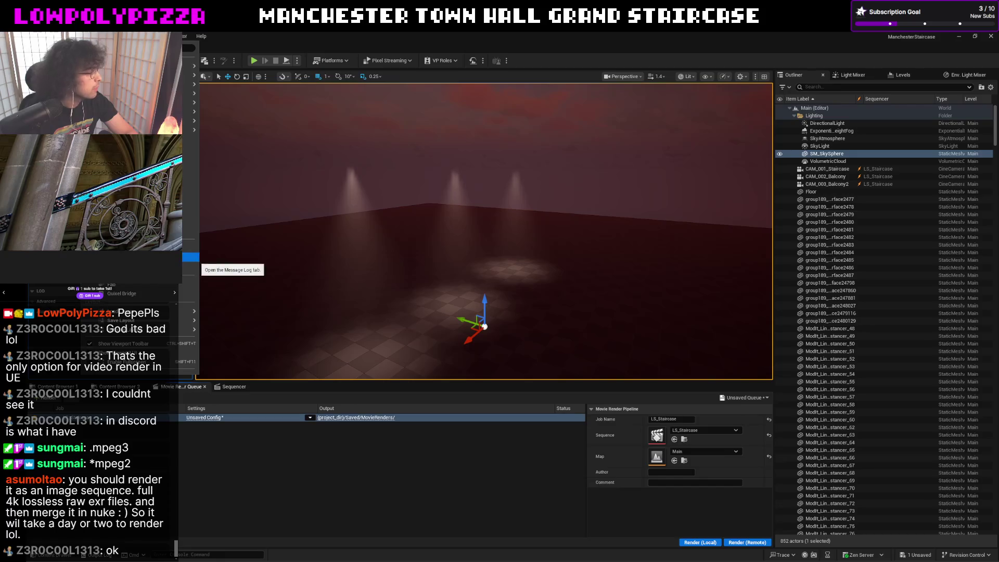
{"action": "left_click", "coordinate": [194, 163]}
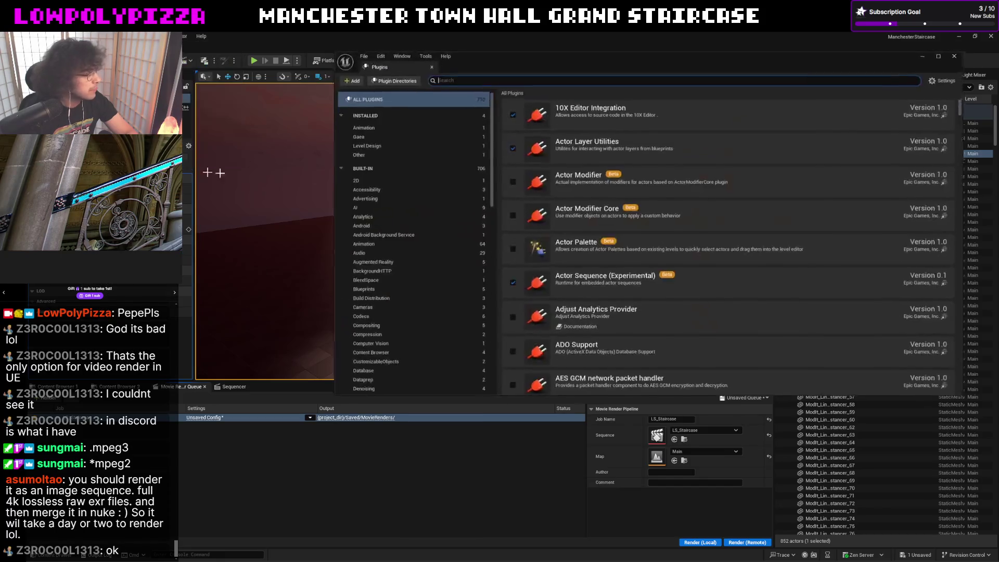
{"action": "type", "text": "movie r"}
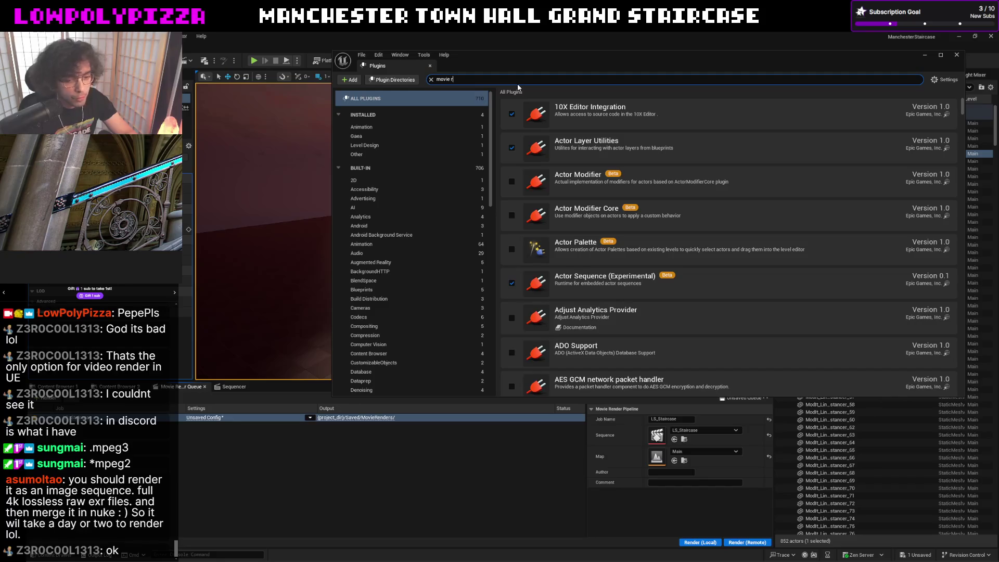
{"action": "type", "text": "ender queue"}
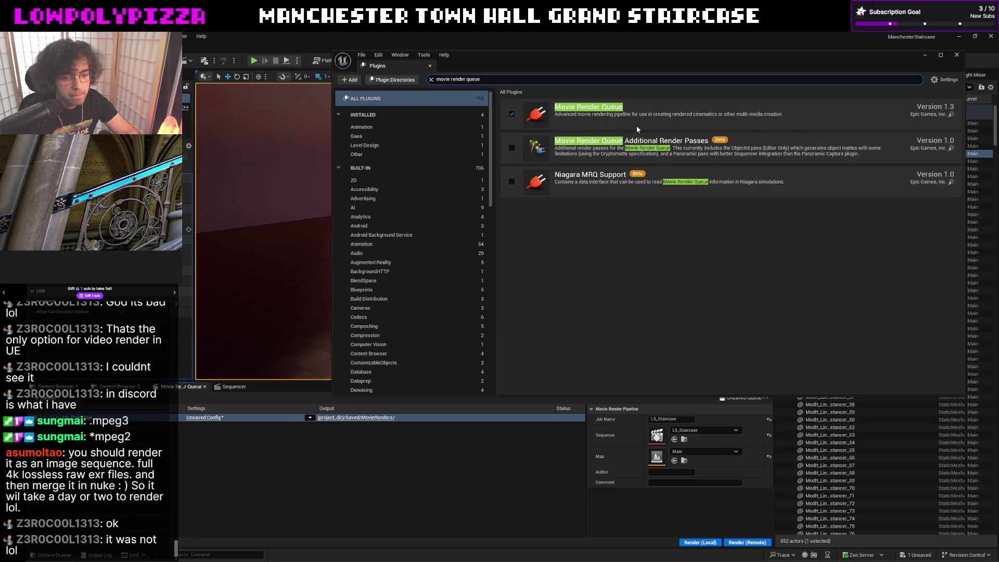
{"action": "left_click", "coordinate": [959, 55]}
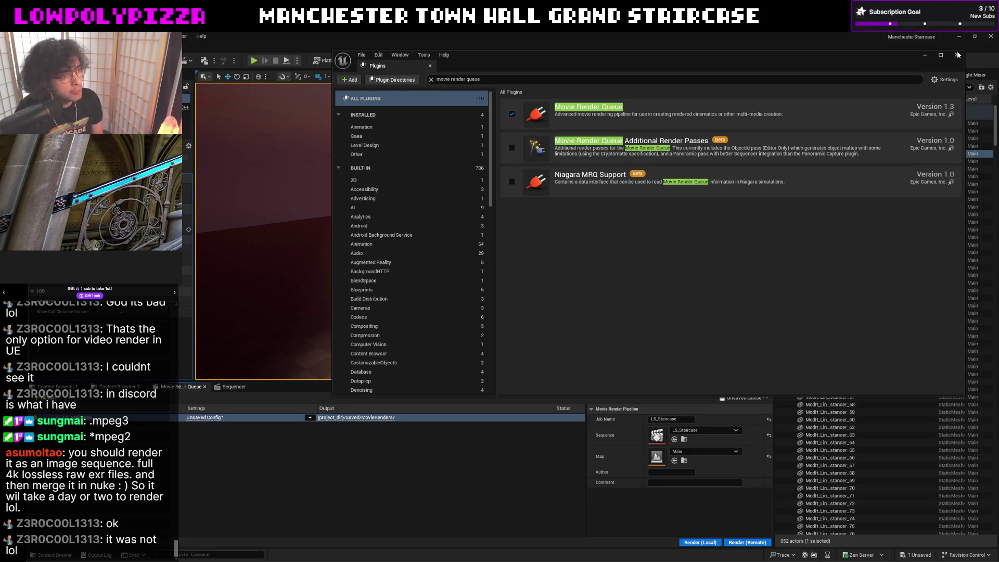
{"action": "left_click", "coordinate": [955, 56]}
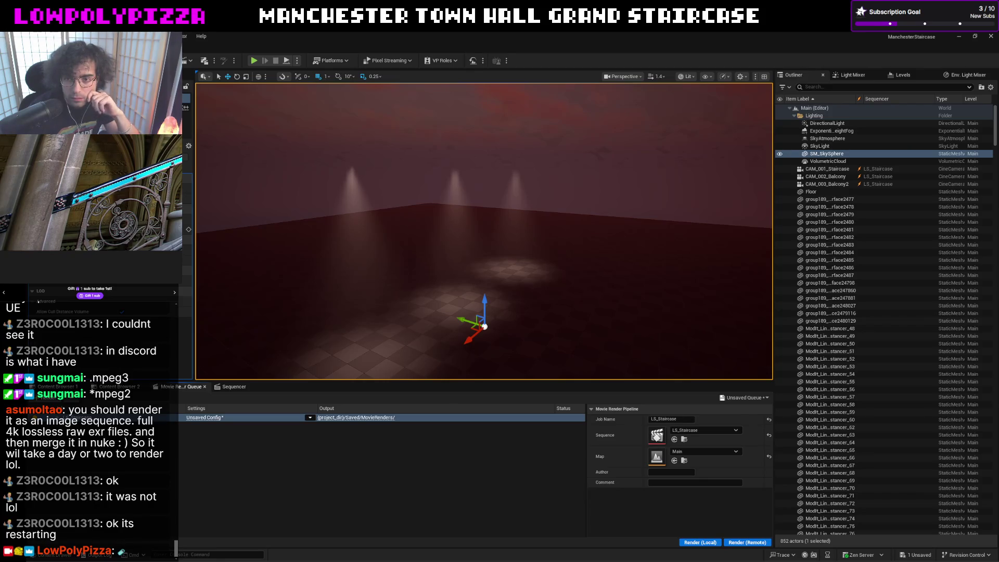
Switch away from the Unreal Engine editor with Alt+Tab.
{"action": "key", "text": "alt+Tab"}
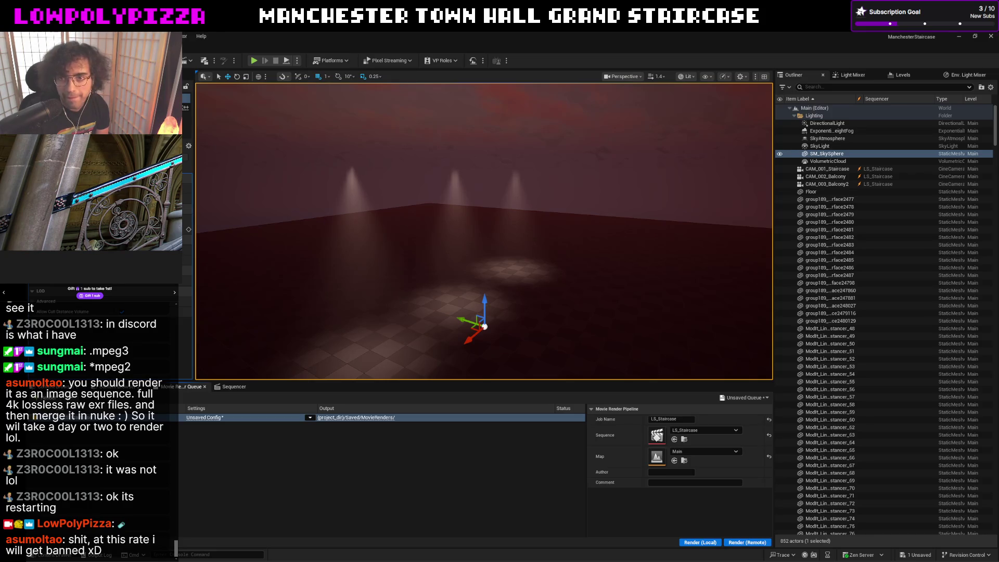
Glance at Streamer.bot, return to Unreal, and open the render job's config settings.
{"action": "key", "text": "alt+Tab"}
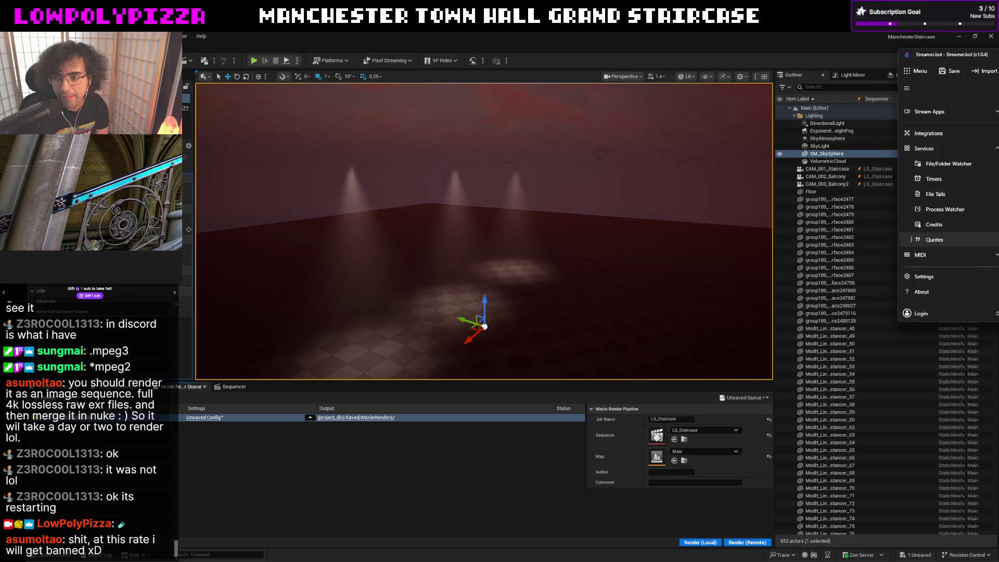
{"action": "key", "text": "alt+Tab"}
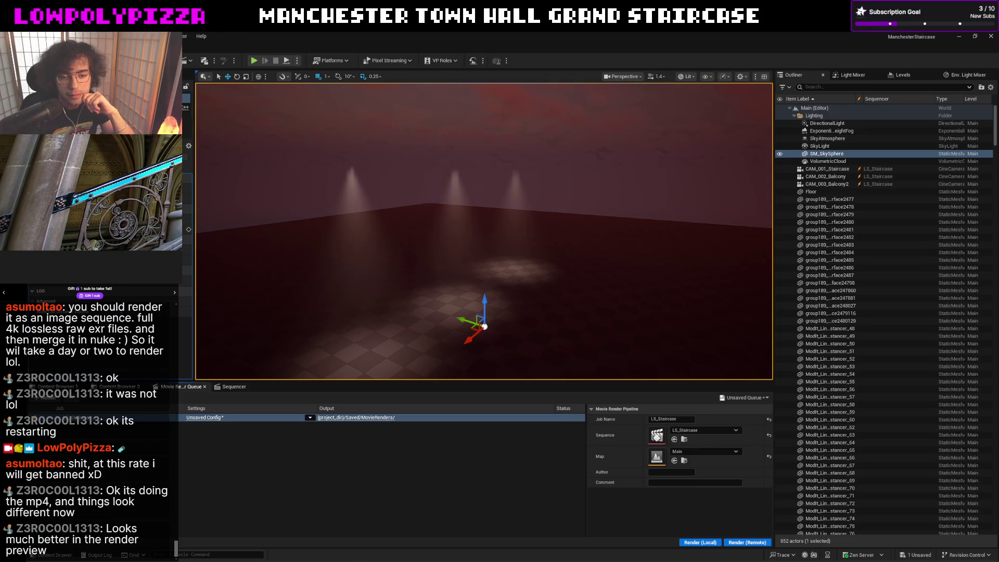
{"action": "left_click", "coordinate": [214, 418]}
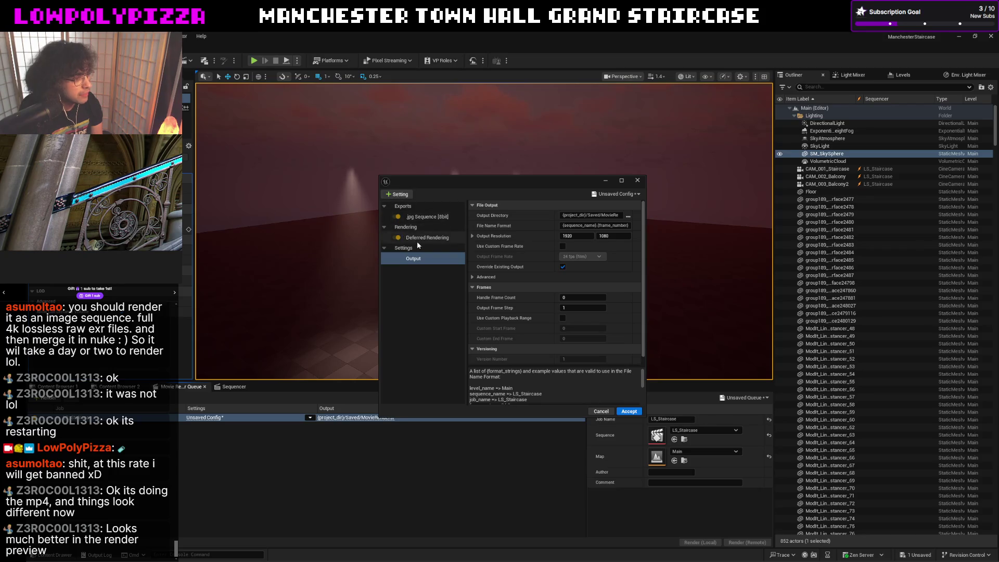
Add an H.264 MP4 [8bit] export with Quality encoding and Constant Rate Factor 25.
{"action": "left_click", "coordinate": [397, 194]}
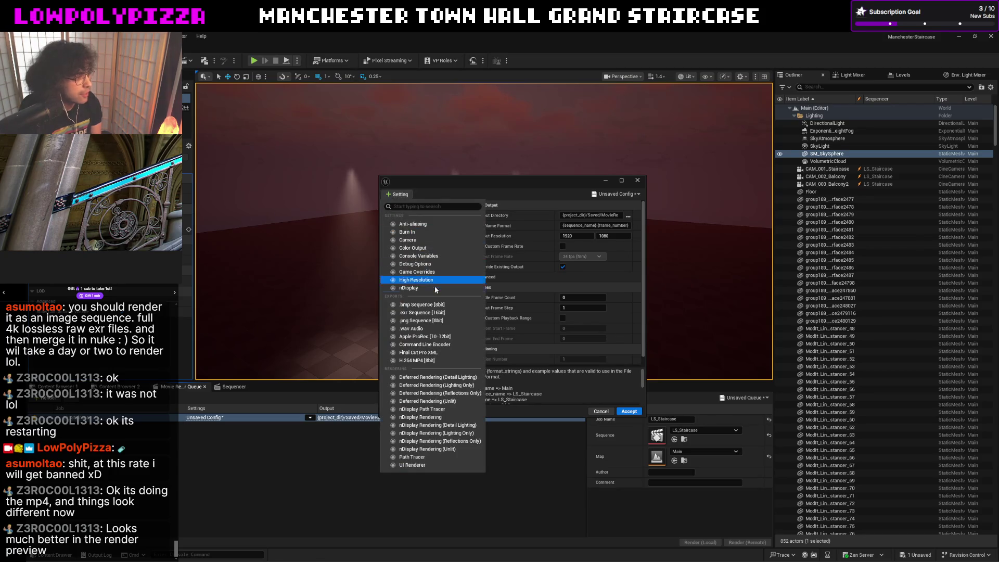
{"action": "left_click", "coordinate": [432, 360]}
{"action": "left_click", "coordinate": [581, 215]}
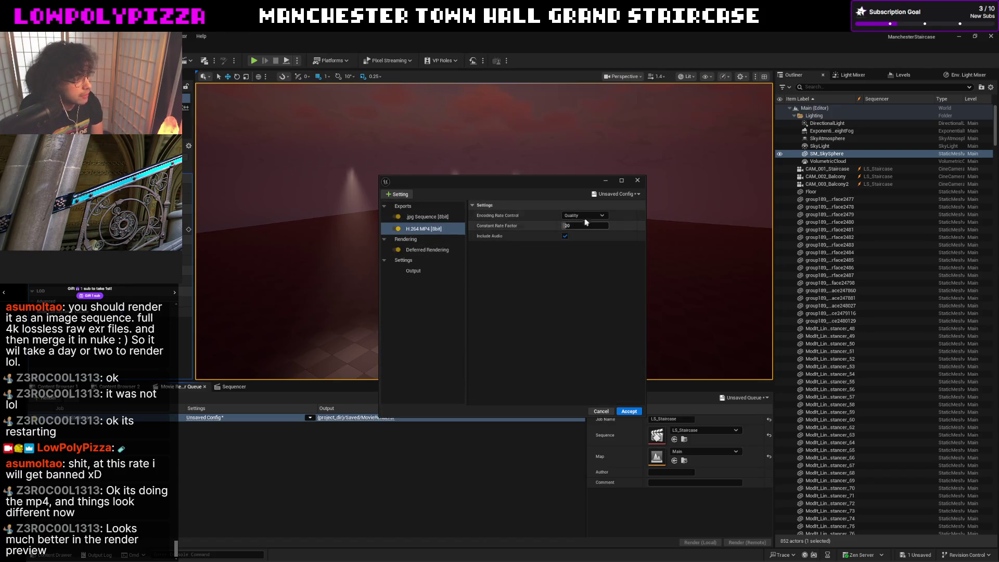
{"action": "left_click", "coordinate": [593, 222]}
{"action": "left_click_drag", "start_coordinate": [571, 227], "coordinate": [600, 227]}
{"action": "left_click", "coordinate": [601, 227]}
{"action": "type", "text": "25"}
{"action": "key", "text": "Return"}
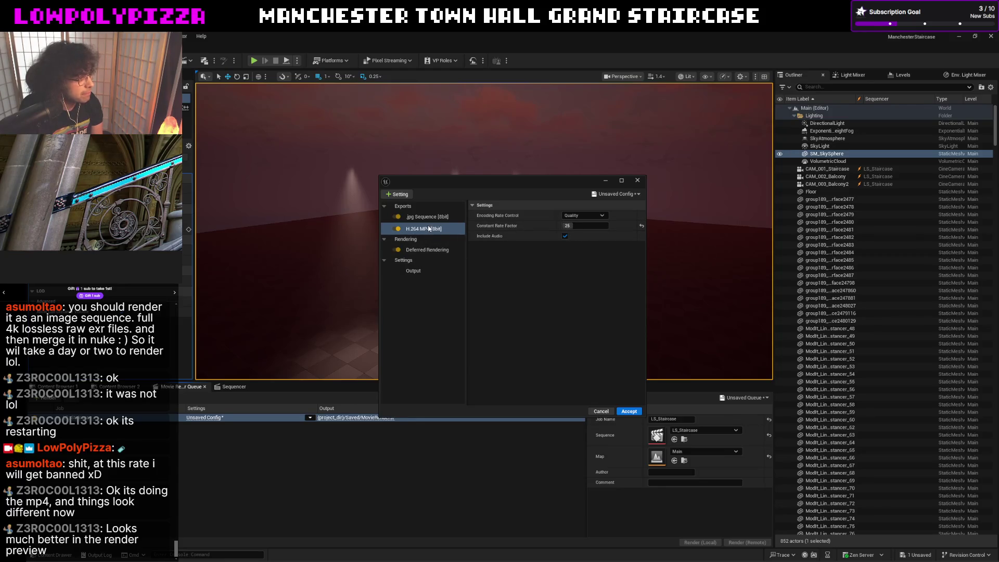
{"action": "left_click", "coordinate": [399, 194]}
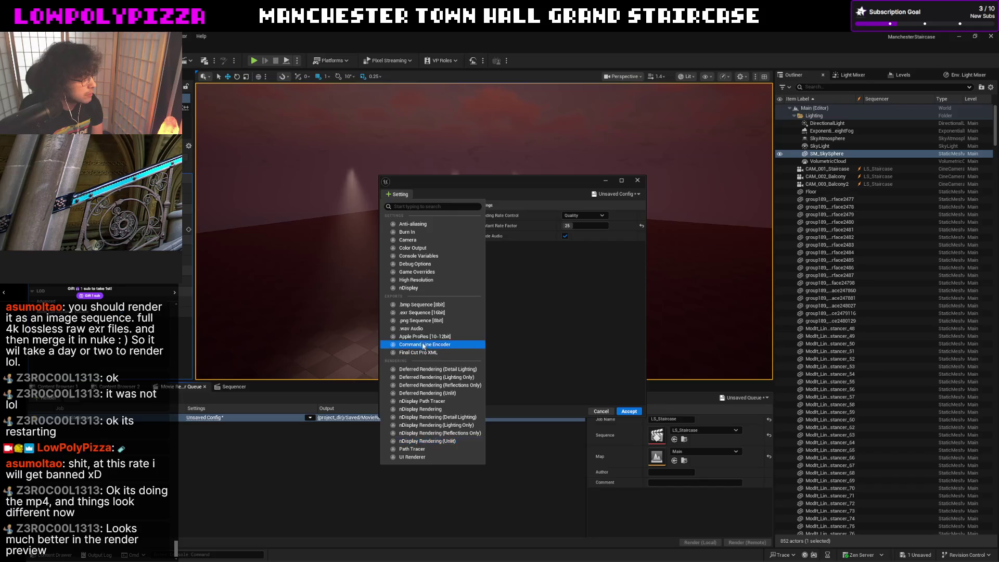
Add a .exr Sequence [16bit] export alongside the JPG and MP4 exports.
{"action": "left_click", "coordinate": [426, 312]}
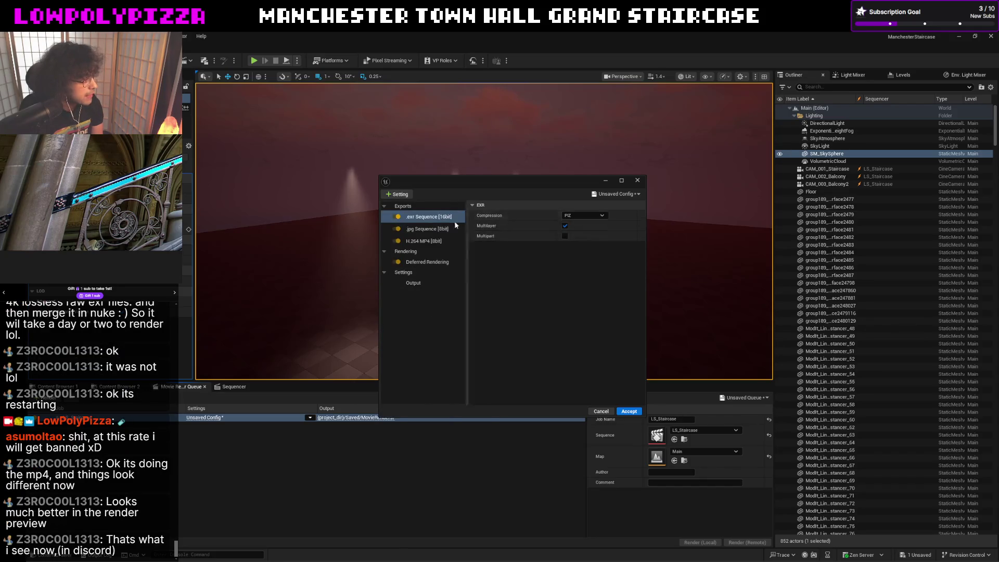
{"action": "left_click", "coordinate": [404, 198]}
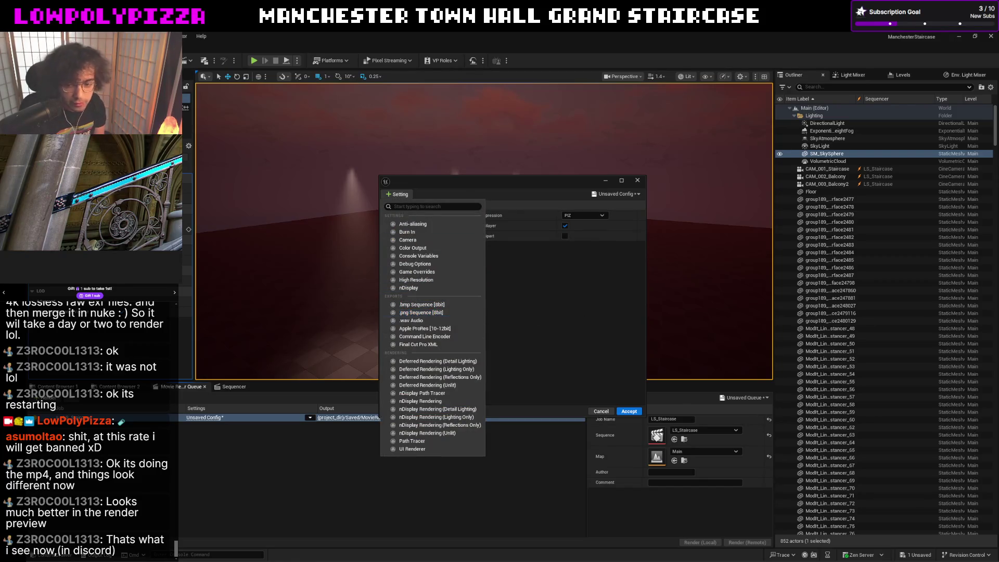
{"action": "key", "text": "Escape"}
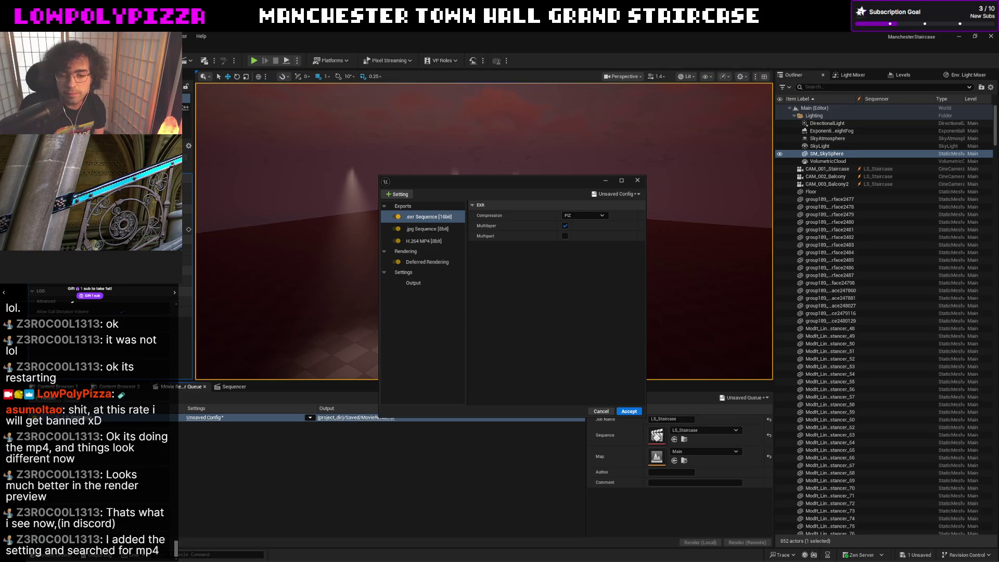
{"action": "left_click", "coordinate": [397, 194]}
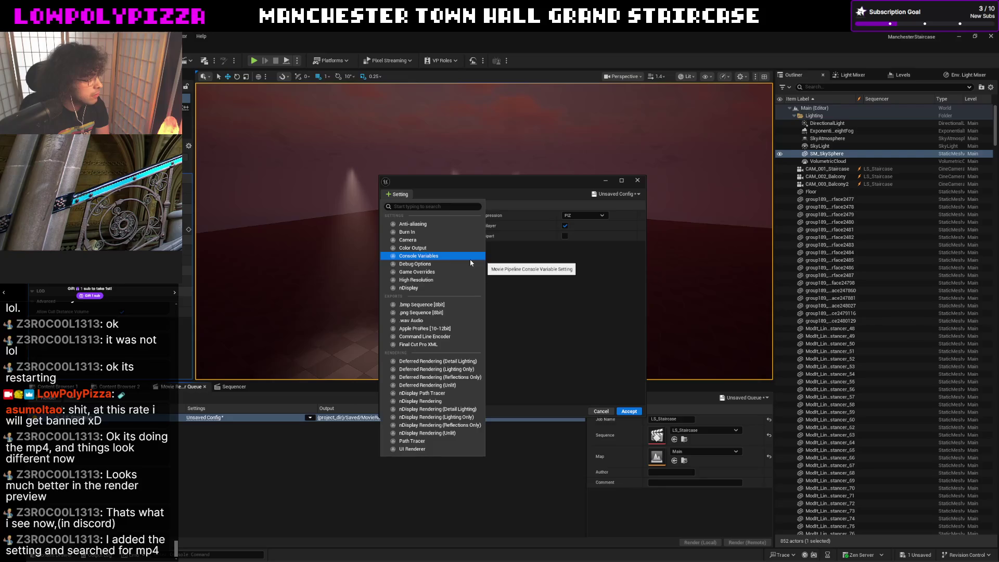
Add Game Overrides and a High Resolution setting (Tile Count 1) to the render config.
{"action": "left_click", "coordinate": [460, 273]}
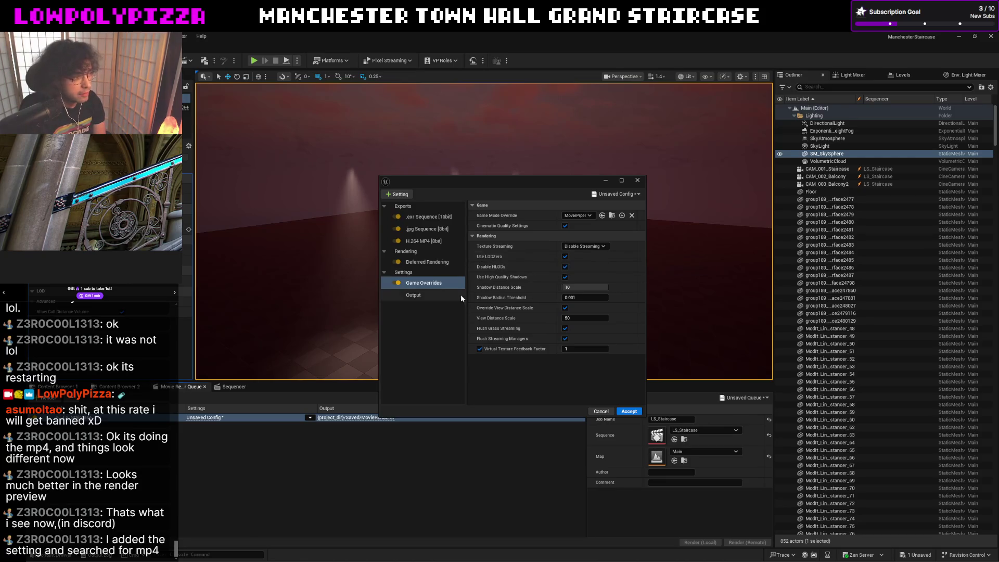
{"action": "left_click", "coordinate": [401, 195]}
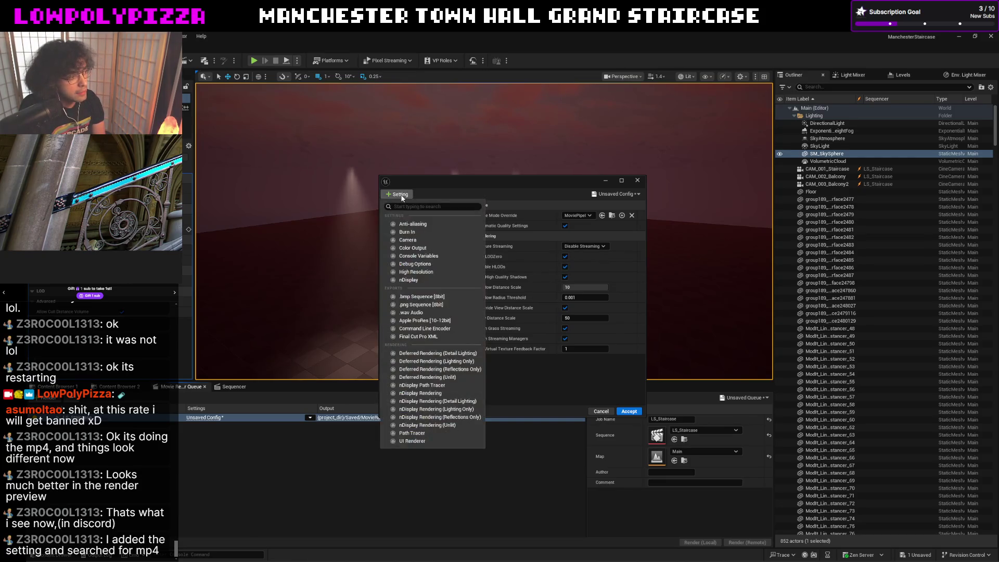
{"action": "left_click", "coordinate": [410, 272]}
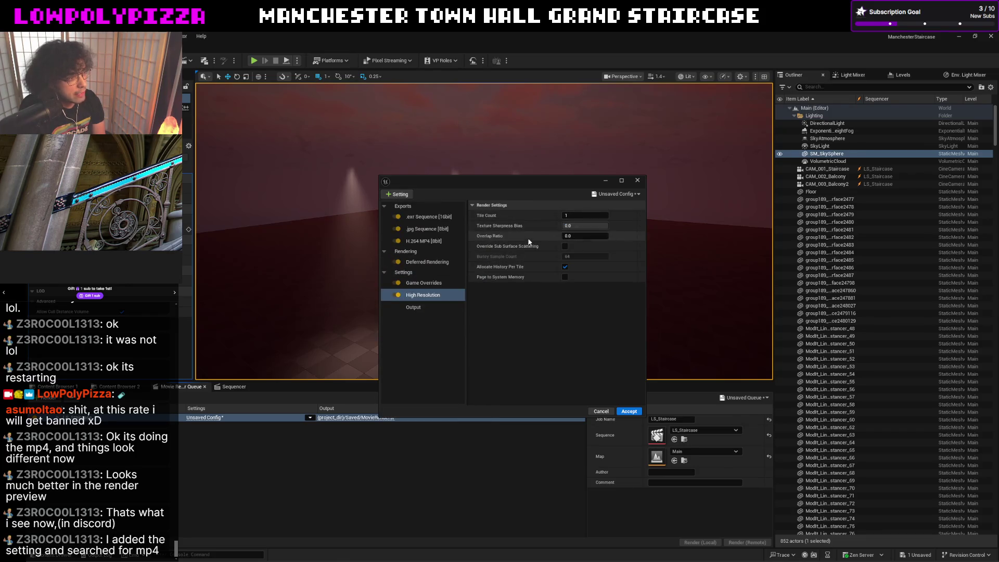
{"action": "left_click", "coordinate": [439, 296]}
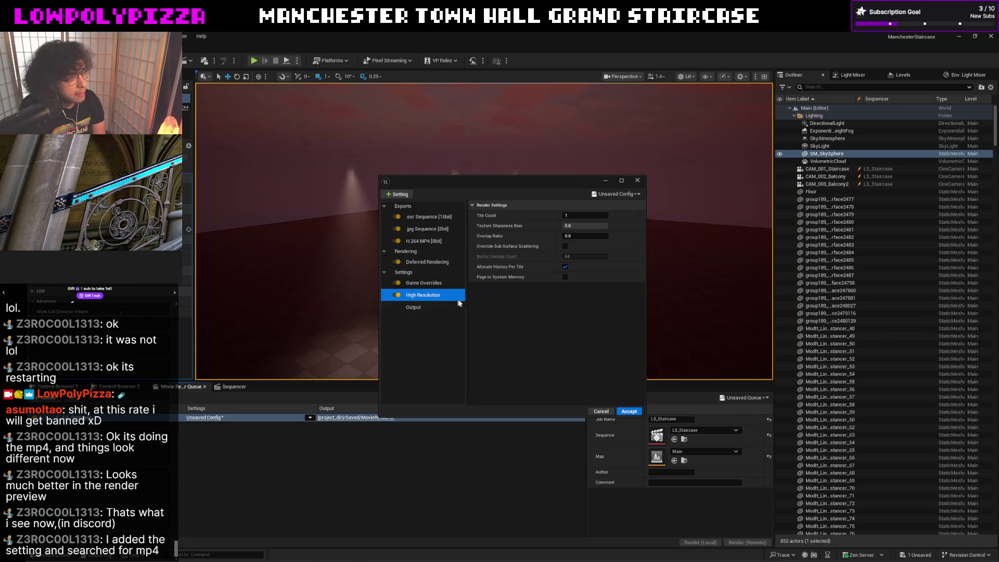
{"action": "left_click", "coordinate": [393, 196]}
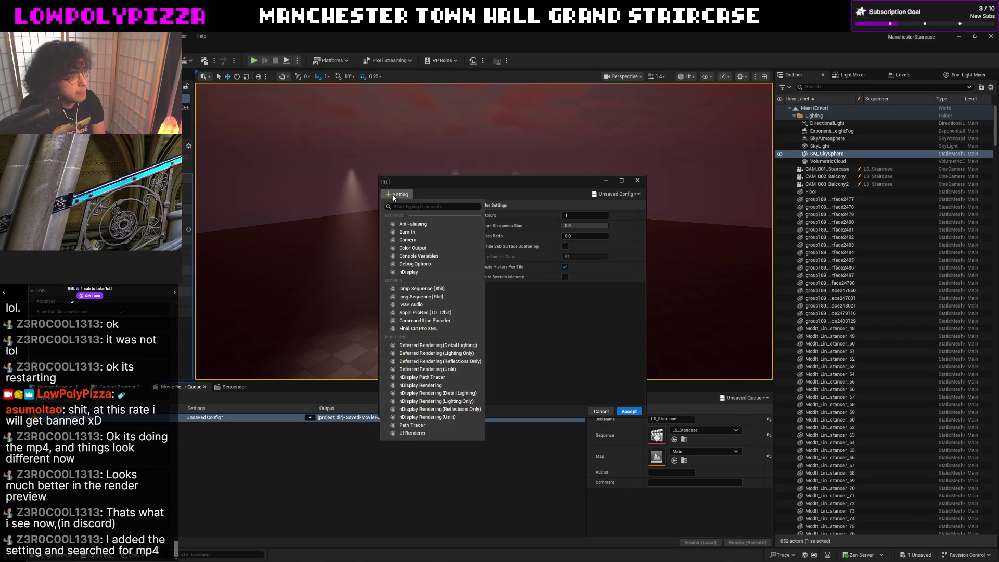
Add Anti-aliasing with Spatial and Temporal Sample Counts at 1, then view Output settings.
{"action": "left_click", "coordinate": [444, 227]}
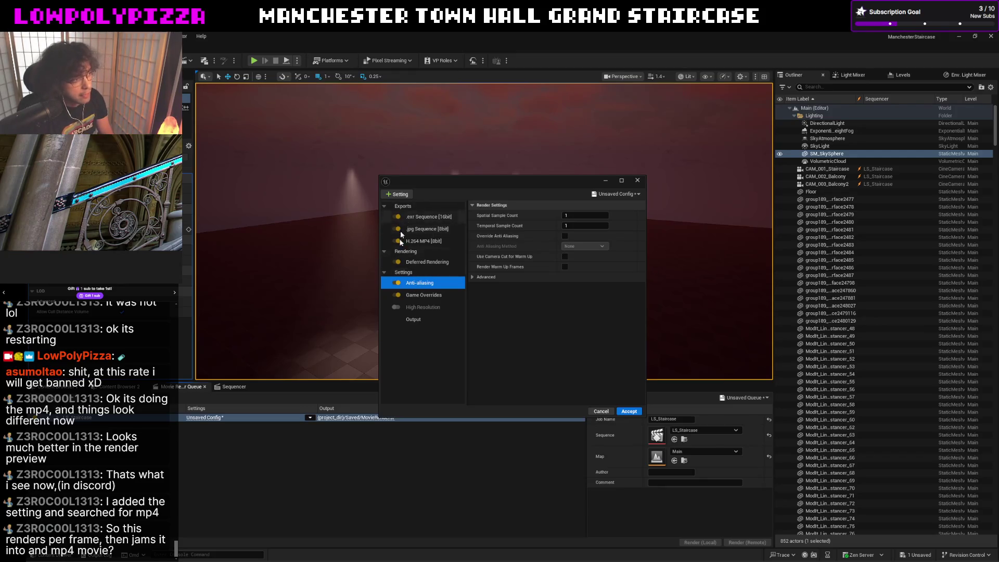
{"action": "left_click", "coordinate": [575, 226]}
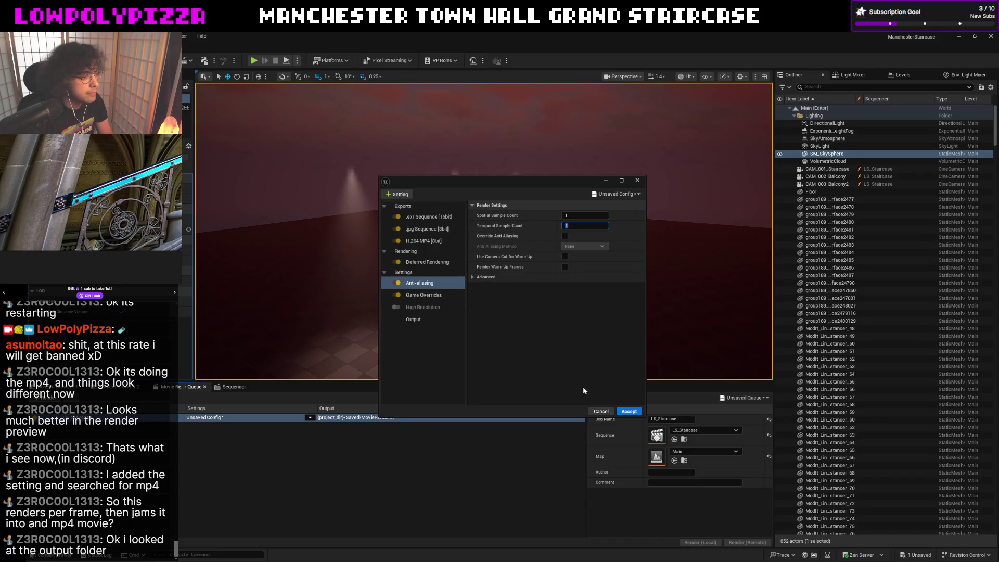
{"action": "left_click", "coordinate": [413, 319]}
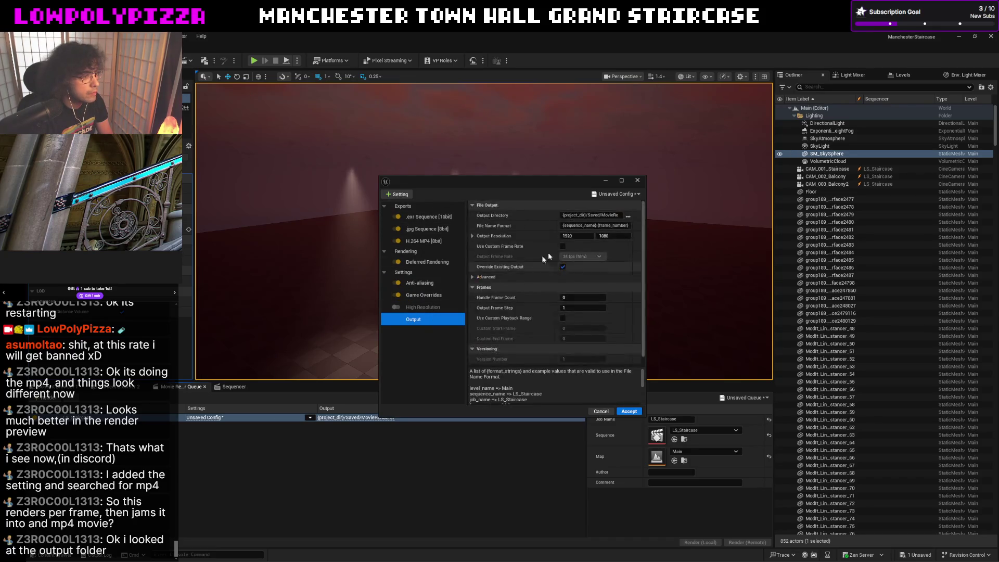
Leave the output File Name Format unchanged and return to the Anti-aliasing sample counts.
{"action": "left_click", "coordinate": [566, 228]}
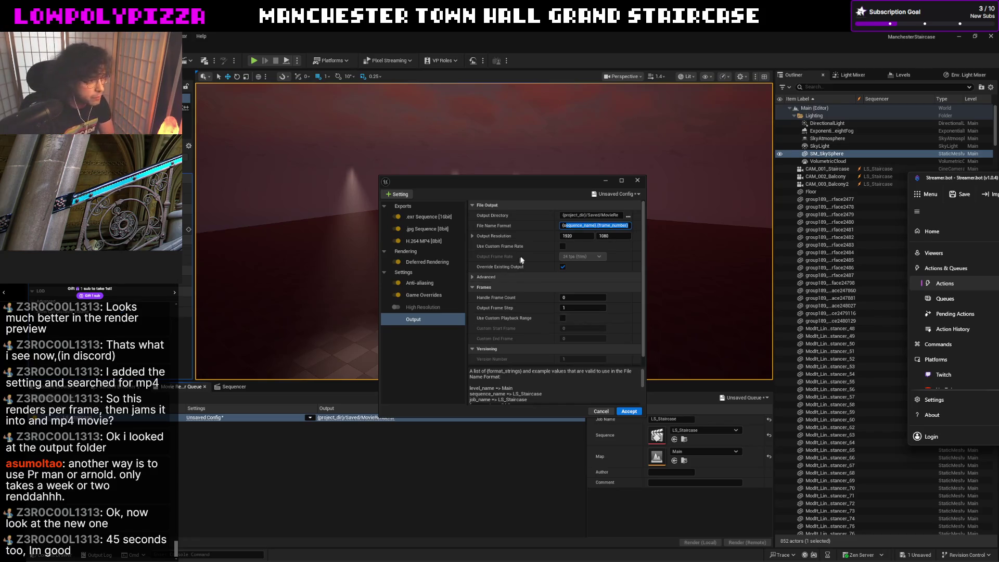
{"action": "left_click", "coordinate": [512, 231]}
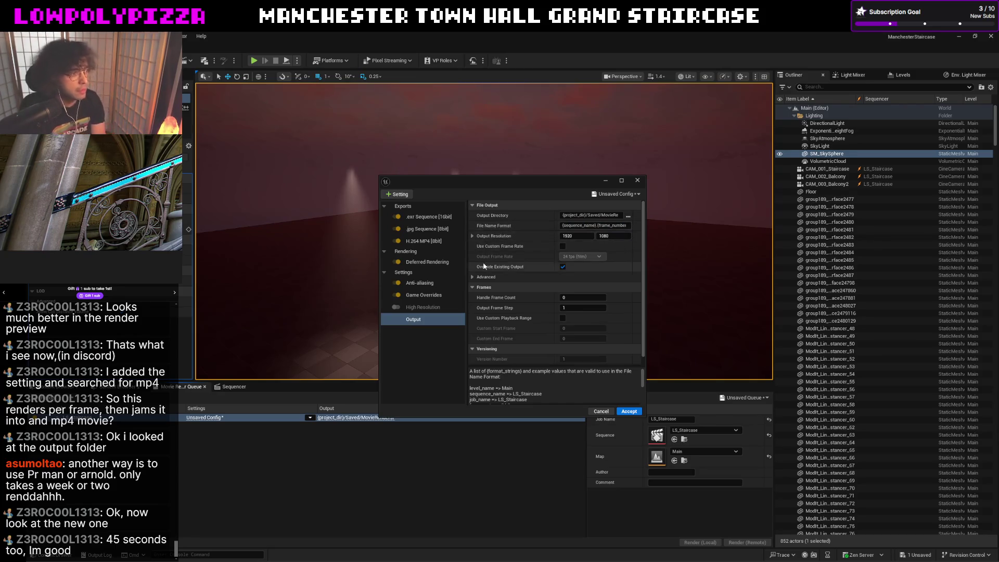
{"action": "left_click", "coordinate": [415, 285]}
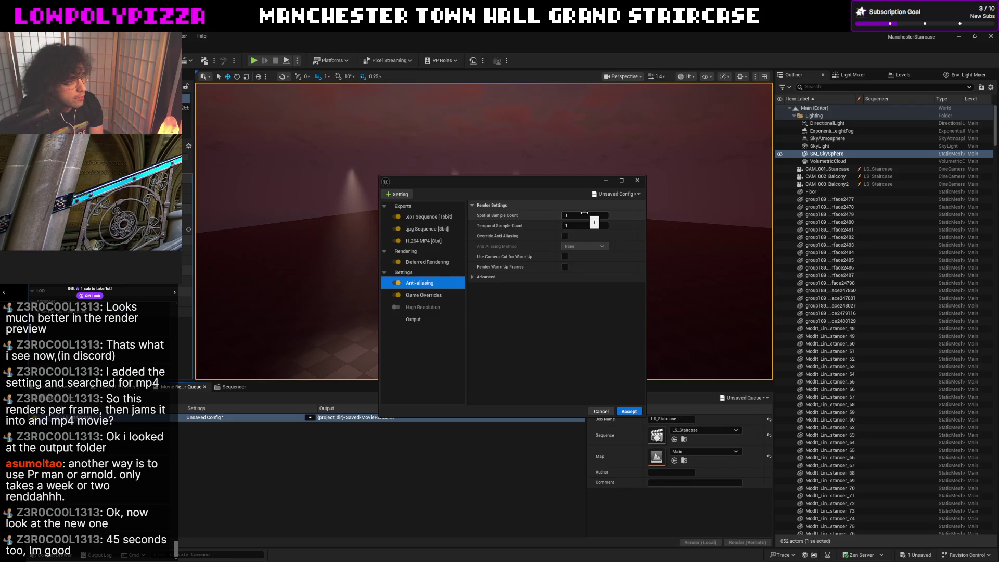
Set Temporal Sample Count to 7, keep Spatial Sample Count at 1, and close the settings window.
{"action": "left_click", "coordinate": [586, 225]}
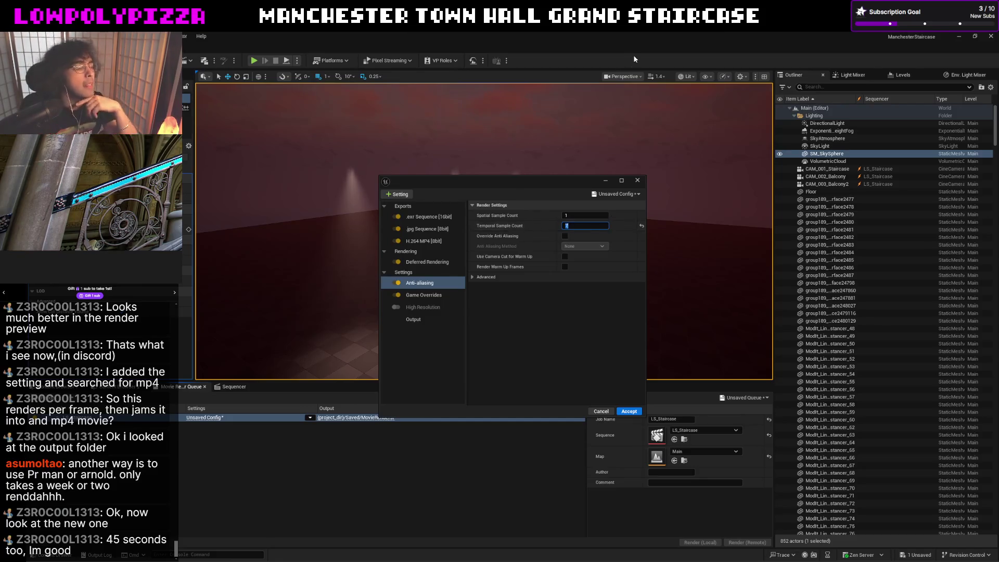
{"action": "left_click", "coordinate": [588, 215]}
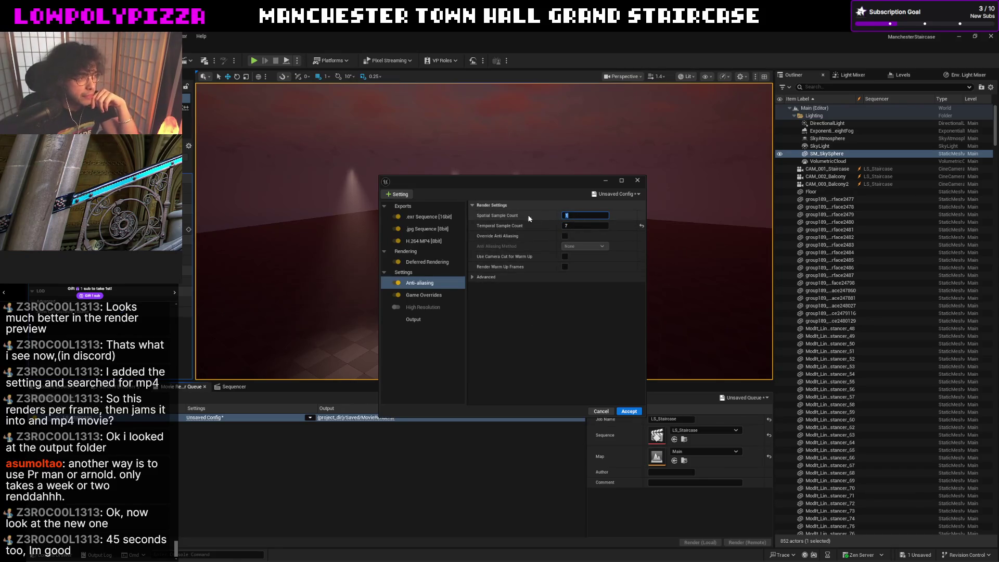
{"action": "left_click", "coordinate": [518, 230]}
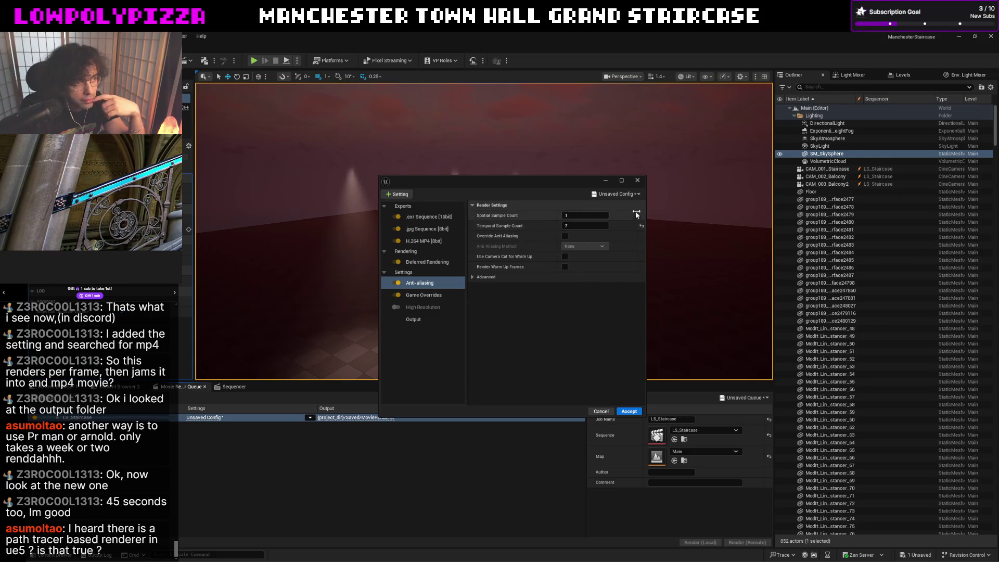
{"action": "left_click", "coordinate": [638, 182]}
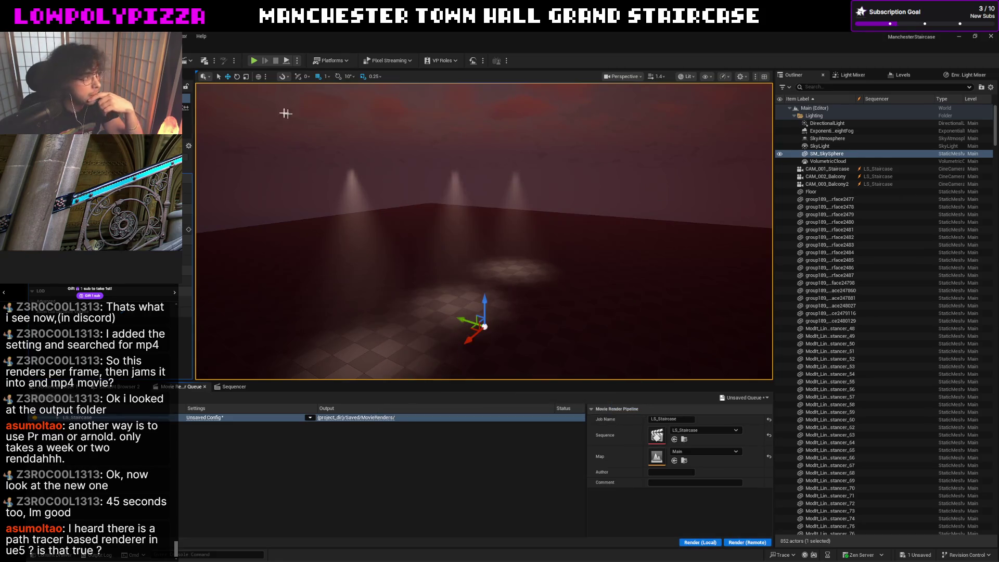
Switch the viewport view mode to Path Tracing.
{"action": "left_click", "coordinate": [635, 76]}
{"action": "left_click", "coordinate": [706, 76]}
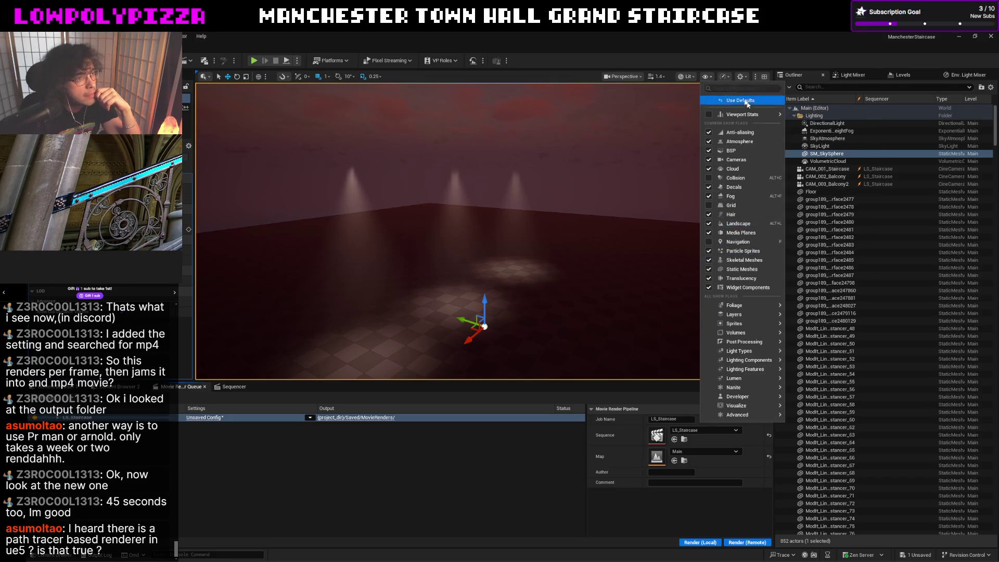
{"action": "left_click", "coordinate": [686, 78]}
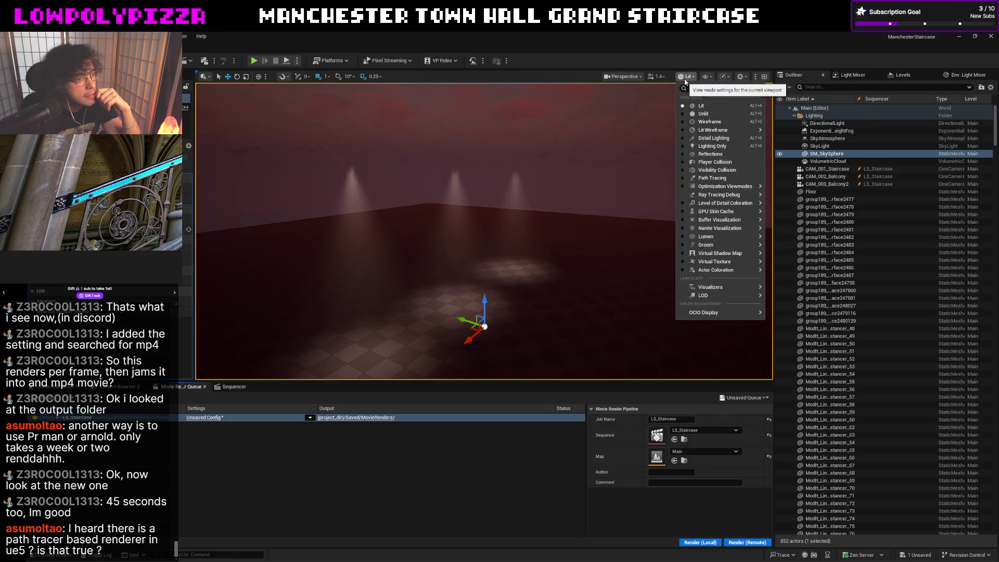
{"action": "left_click", "coordinate": [723, 179]}
Orbit the path-traced scene from the floor up to the red sky.
{"action": "mouse_move", "coordinate": [555, 225]}
{"action": "right_mouse_down"}
{"action": "mouse_move", "coordinate": [555, 270]}
{"action": "mouse_move", "coordinate": [555, 224]}
{"action": "mouse_move", "coordinate": [555, 260]}
{"action": "right_mouse_up"}
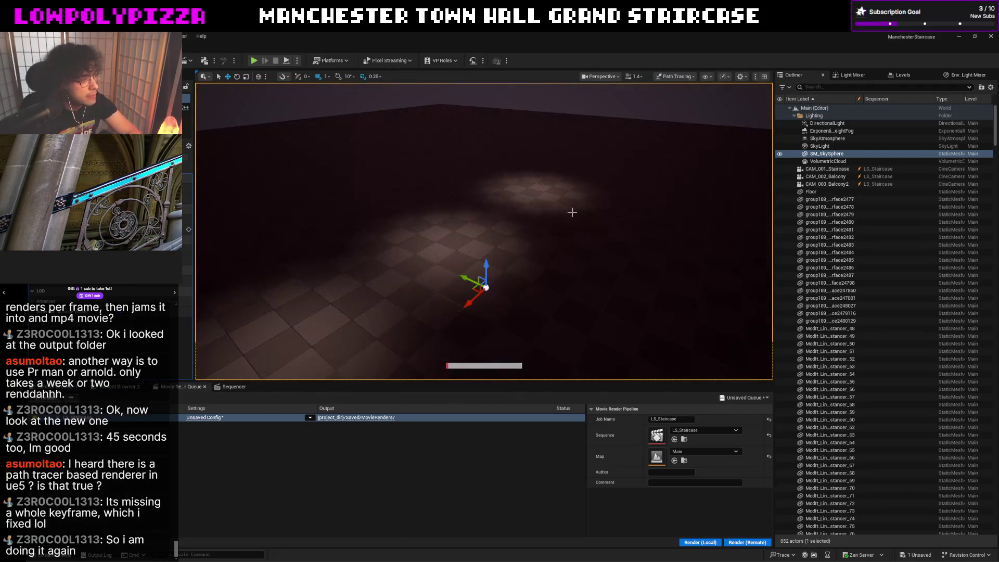
{"action": "mouse_move", "coordinate": [546, 217]}
{"action": "right_mouse_down"}
{"action": "mouse_move", "coordinate": [546, 159]}
{"action": "mouse_move", "coordinate": [546, 214]}
{"action": "right_mouse_up"}
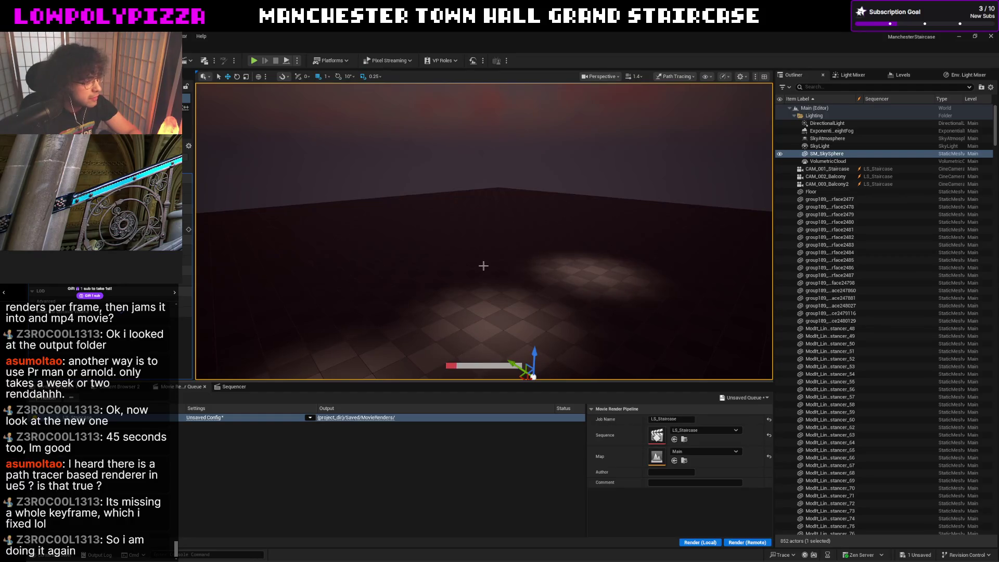
{"action": "mouse_move", "coordinate": [484, 266]}
{"action": "right_mouse_down"}
{"action": "mouse_move", "coordinate": [484, 208]}
{"action": "mouse_move", "coordinate": [483, 239]}
{"action": "right_mouse_up"}
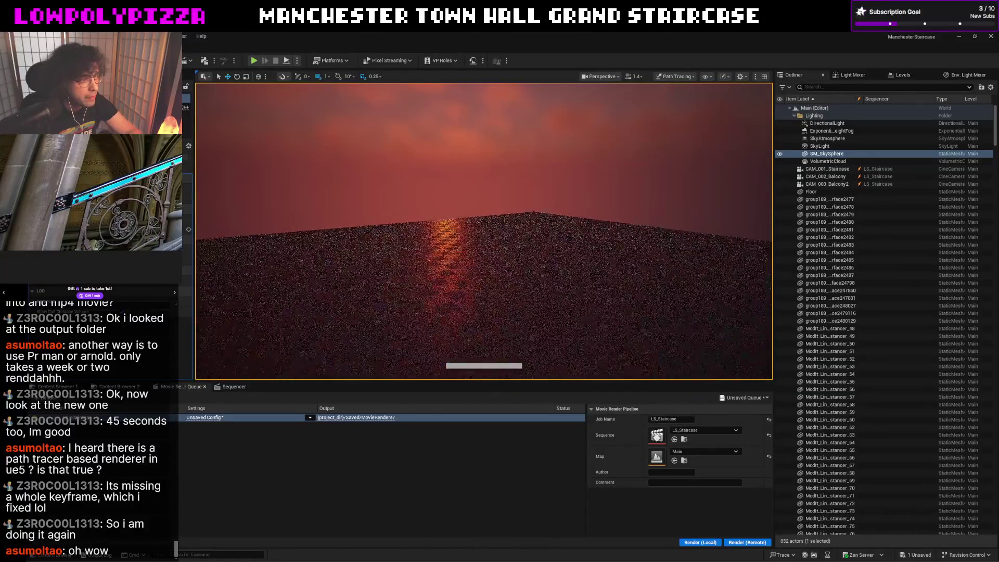
{"action": "mouse_move", "coordinate": [484, 240]}
{"action": "right_mouse_down"}
{"action": "mouse_move", "coordinate": [483, 258]}
{"action": "mouse_move", "coordinate": [412, 253]}
{"action": "mouse_move", "coordinate": [417, 245]}
{"action": "right_mouse_up"}
{"action": "mouse_move", "coordinate": [468, 271]}
{"action": "right_mouse_down"}
{"action": "mouse_move", "coordinate": [510, 270]}
{"action": "mouse_move", "coordinate": [500, 260]}
{"action": "mouse_move", "coordinate": [510, 269]}
{"action": "right_mouse_up"}
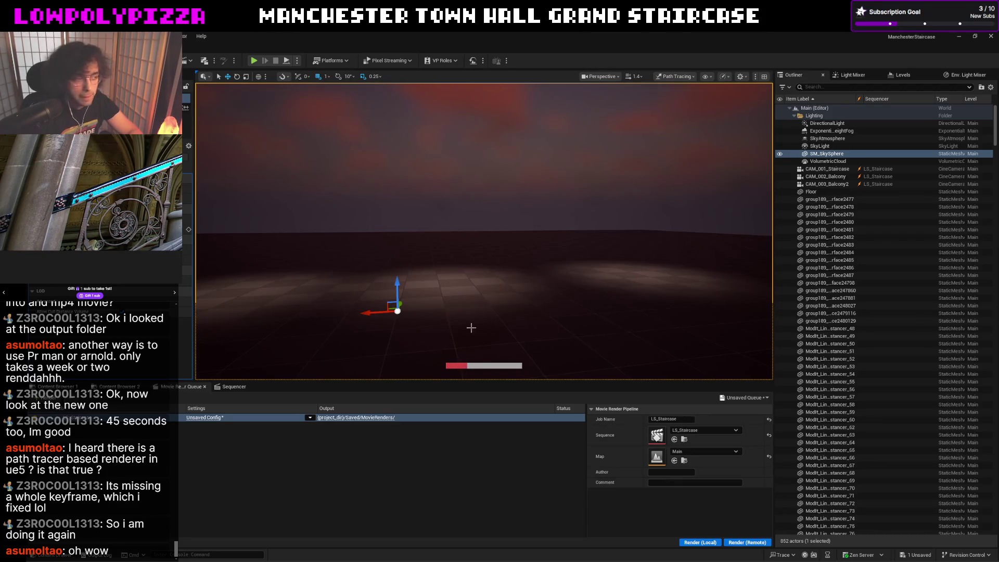
{"action": "left_click", "coordinate": [219, 418]}
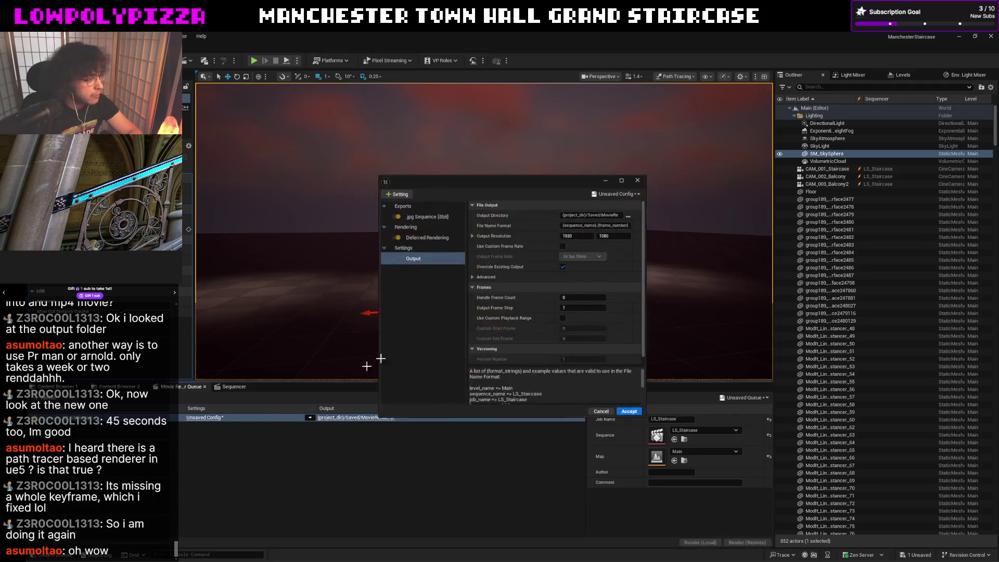
Add a Path Tracer rendering setting, accept the config, and minimize the Unreal editor.
{"action": "left_click", "coordinate": [402, 194]}
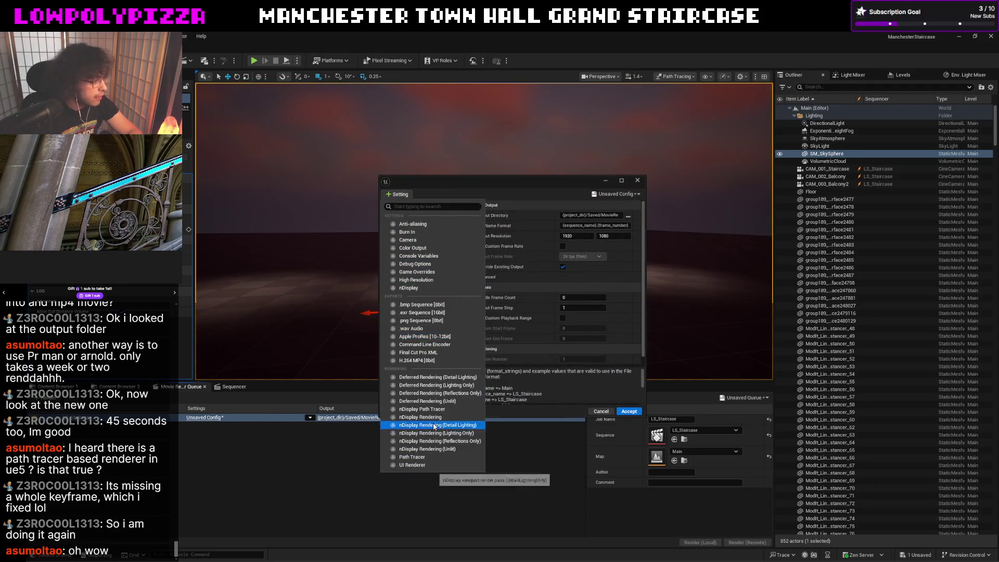
{"action": "left_click", "coordinate": [429, 457]}
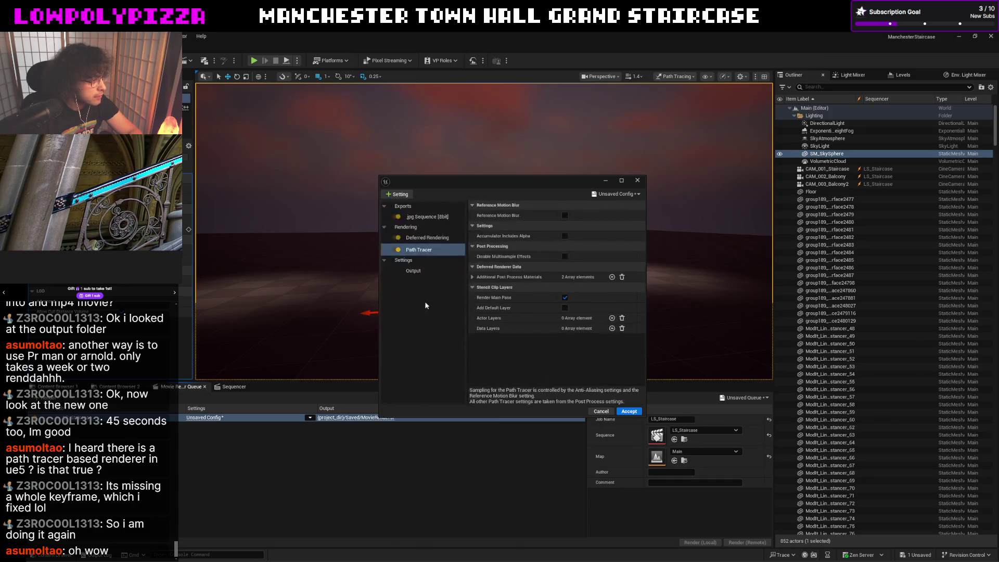
{"action": "left_click", "coordinate": [396, 196]}
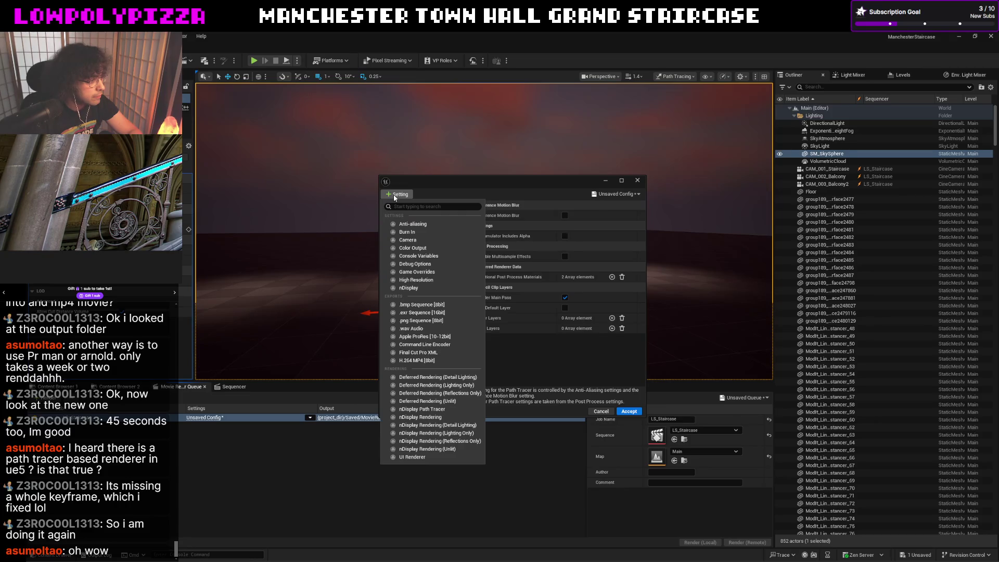
{"action": "left_click", "coordinate": [460, 190]}
{"action": "left_click", "coordinate": [638, 181]}
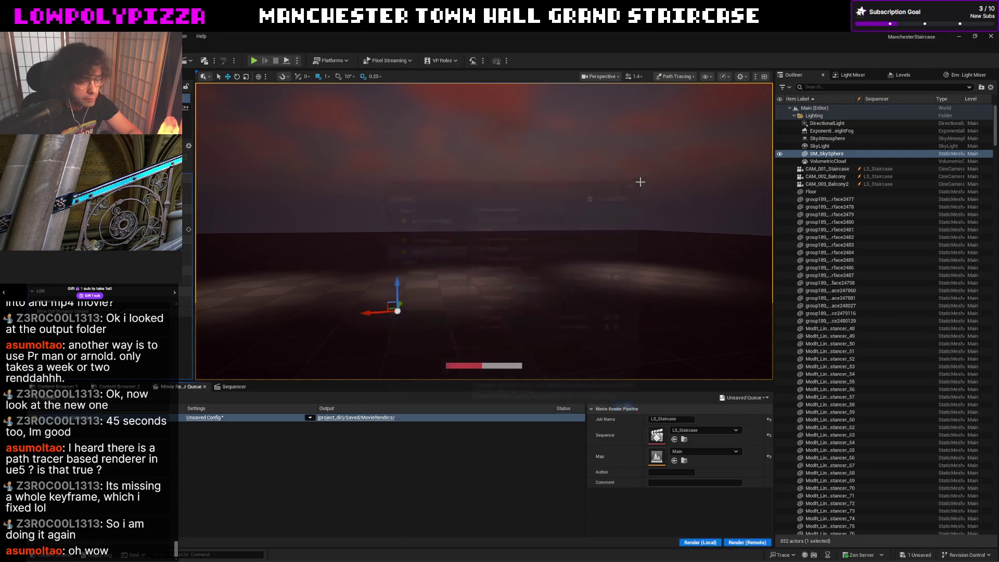
{"action": "left_click", "coordinate": [961, 37]}
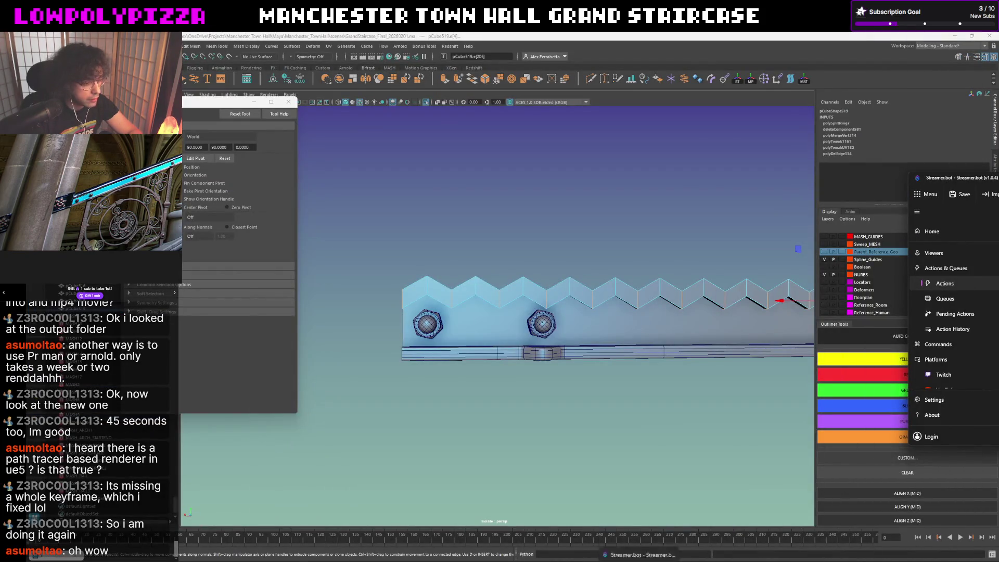
{"action": "left_click", "coordinate": [630, 523]}
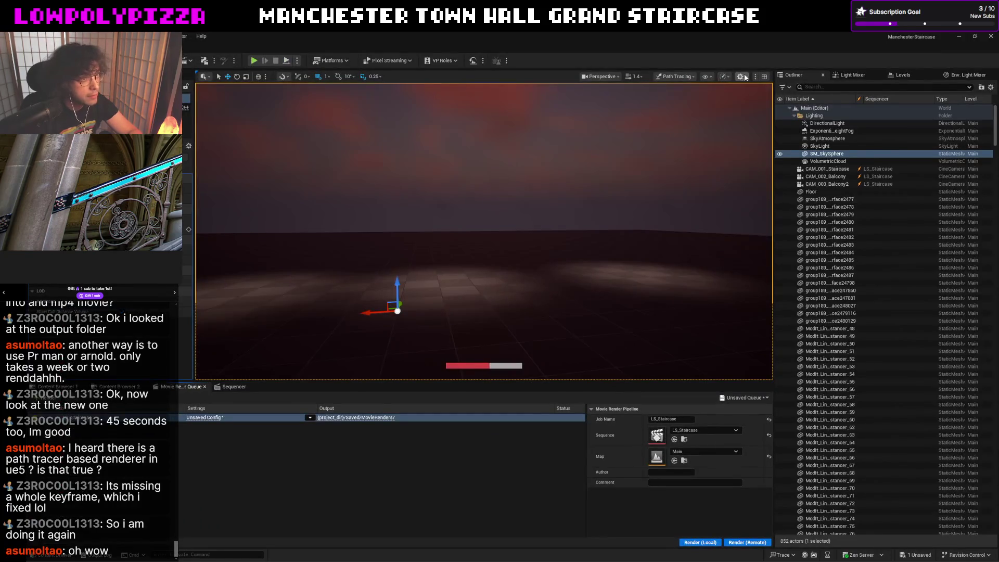
Switch the viewport back to Lit mode and minimize Unreal to reveal Maya.
{"action": "left_click", "coordinate": [676, 77]}
{"action": "left_click", "coordinate": [676, 105]}
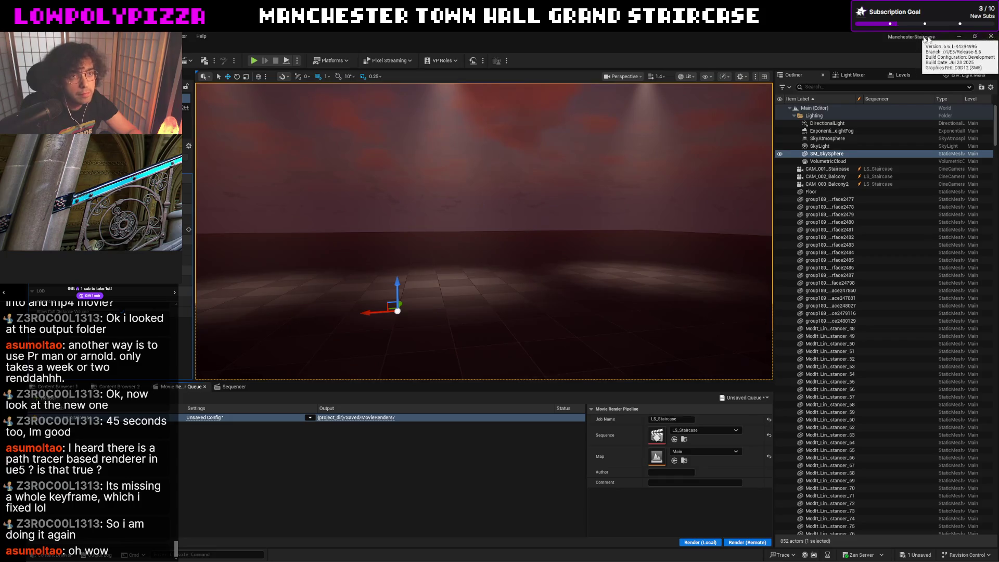
{"action": "left_click", "coordinate": [957, 35]}
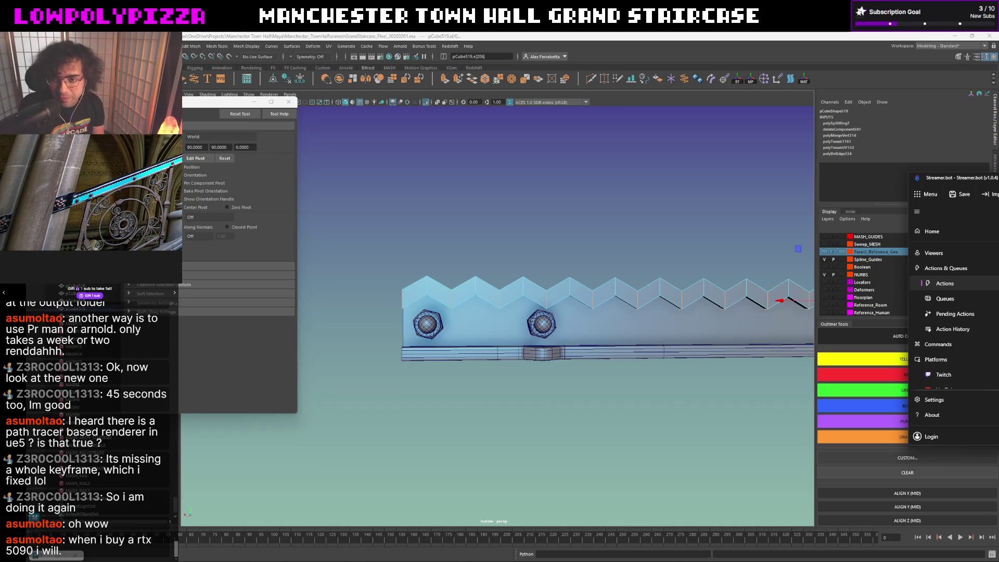
Delete the Show Quote trigger from the Get quote action.
{"action": "mouse_move", "coordinate": [952, 177]}
{"action": "left_mouse_down"}
{"action": "mouse_move", "coordinate": [579, 170]}
{"action": "mouse_move", "coordinate": [672, 214]}
{"action": "left_mouse_up"}
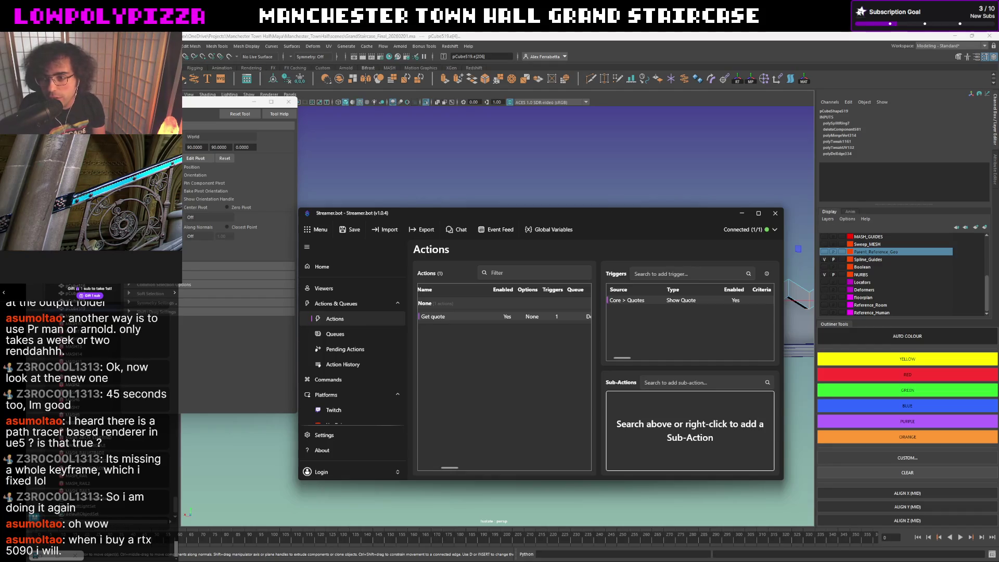
{"action": "right_click", "coordinate": [670, 305]}
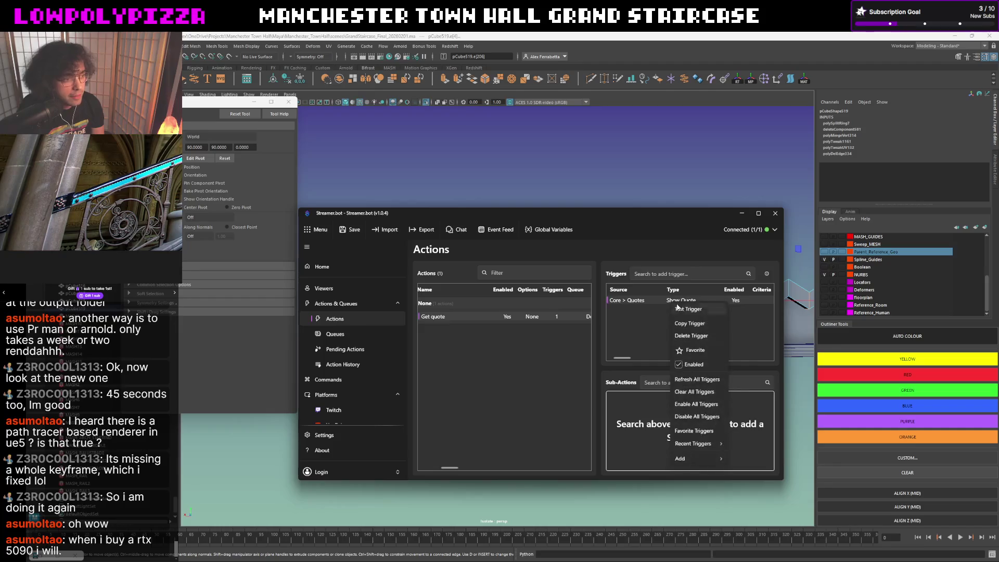
{"action": "left_click", "coordinate": [697, 336]}
{"action": "left_click", "coordinate": [571, 364]}
Add a Core > Commands > Command Triggered trigger.
{"action": "right_click", "coordinate": [641, 319]}
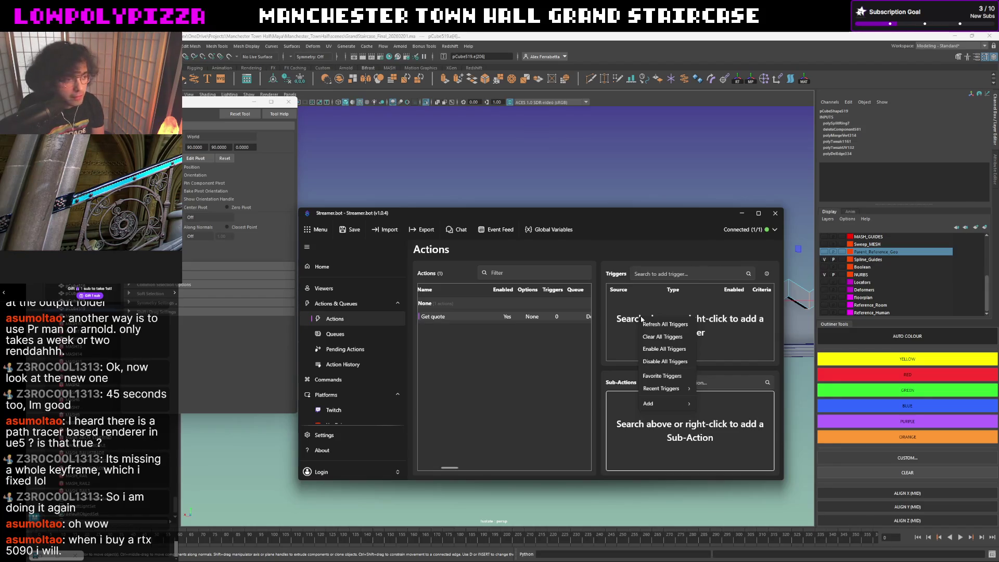
{"action": "mouse_move", "coordinate": [678, 407]}
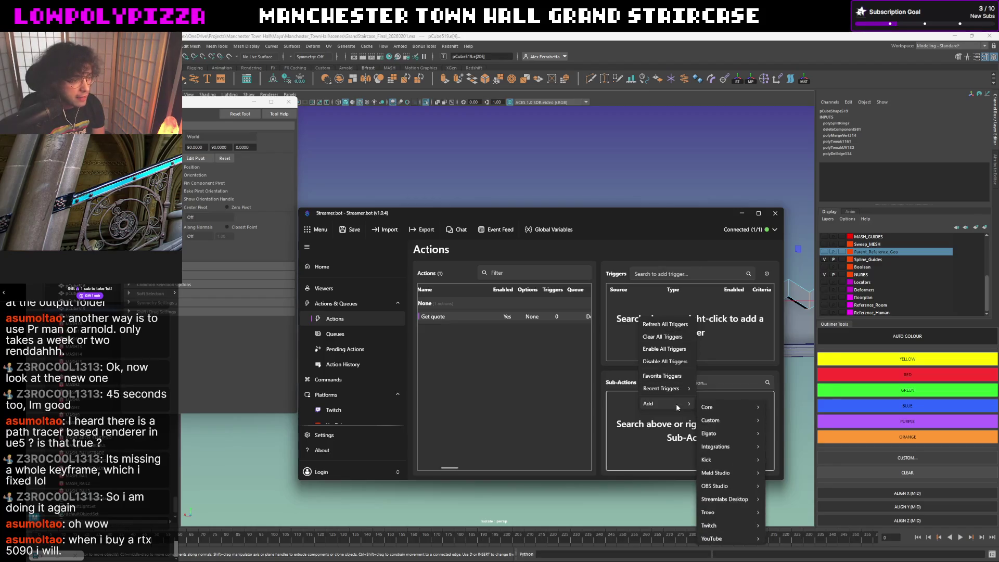
{"action": "mouse_move", "coordinate": [715, 410]}
{"action": "mouse_move", "coordinate": [803, 259]}
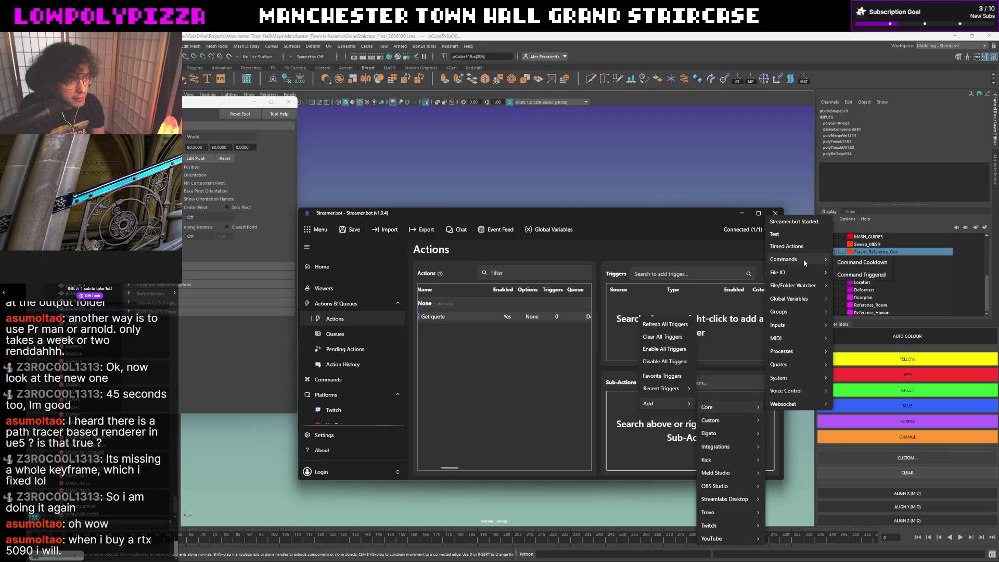
{"action": "left_click", "coordinate": [876, 278]}
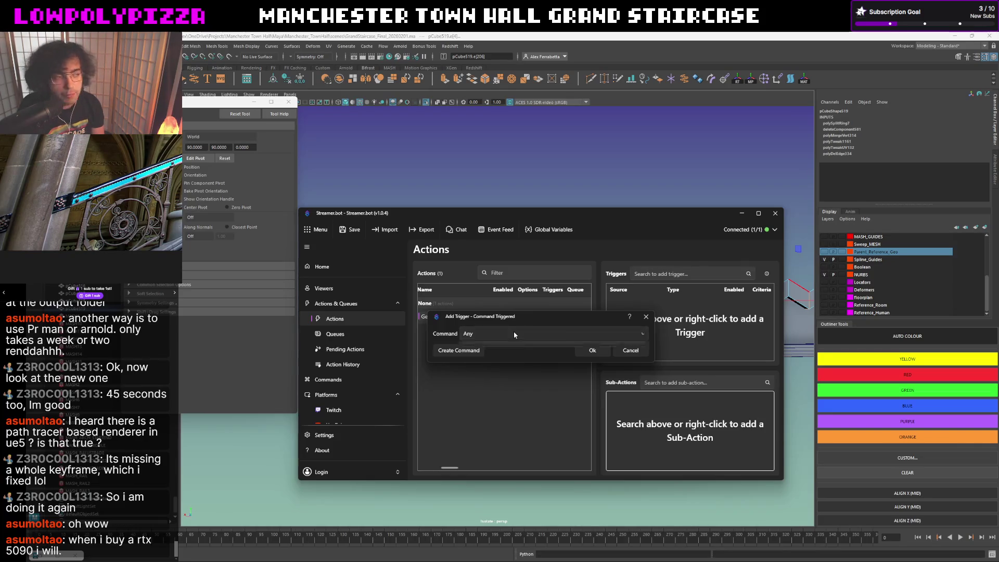
Create a new command named 'Get Quote' with command text '!quote'.
{"action": "left_click", "coordinate": [475, 352]}
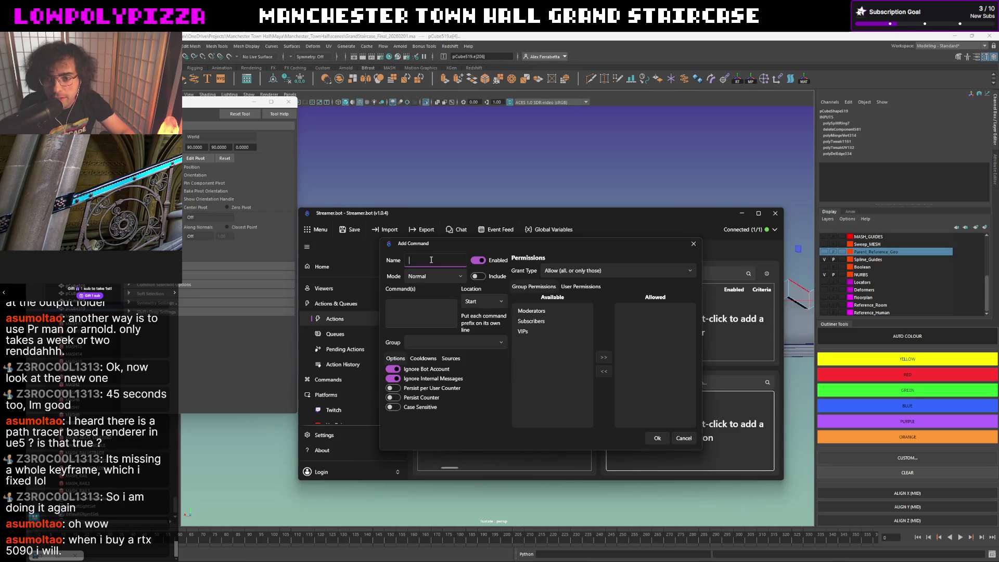
{"action": "type", "text": "Get Quote"}
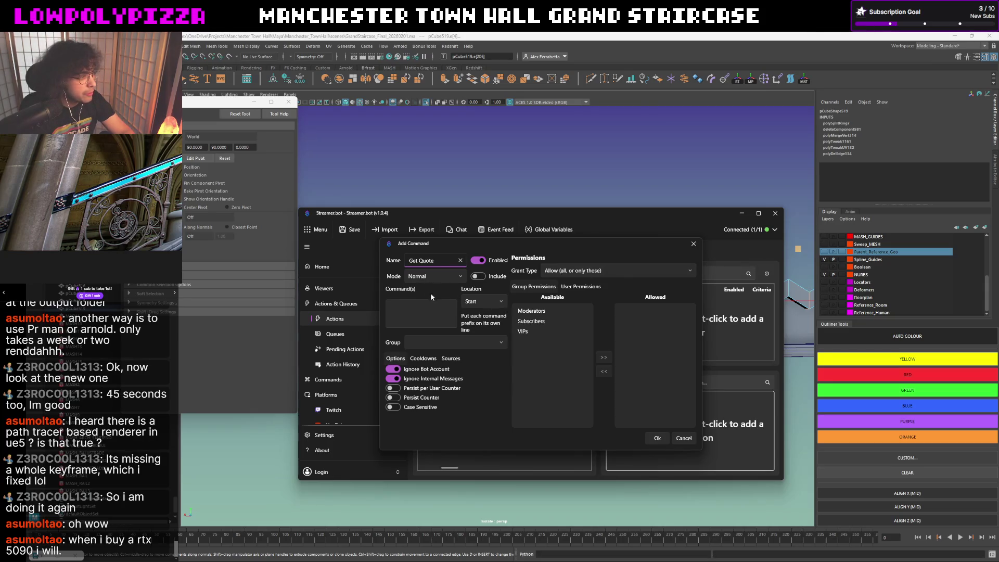
{"action": "left_click", "coordinate": [423, 311]}
{"action": "type", "text": "!Quote"}
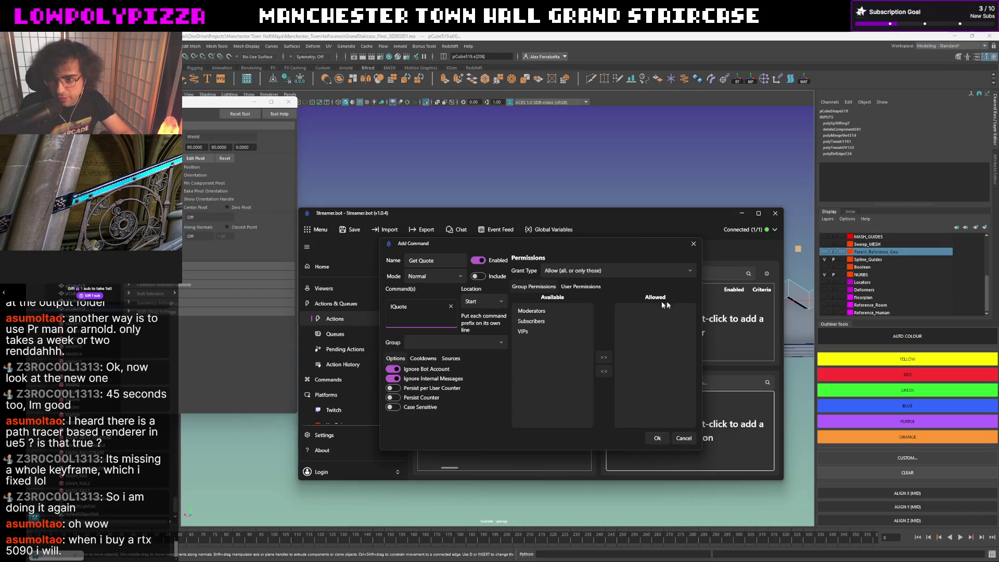
{"action": "left_click", "coordinate": [392, 306]}
{"action": "key", "text": "Delete"}
{"action": "type", "text": "q"}
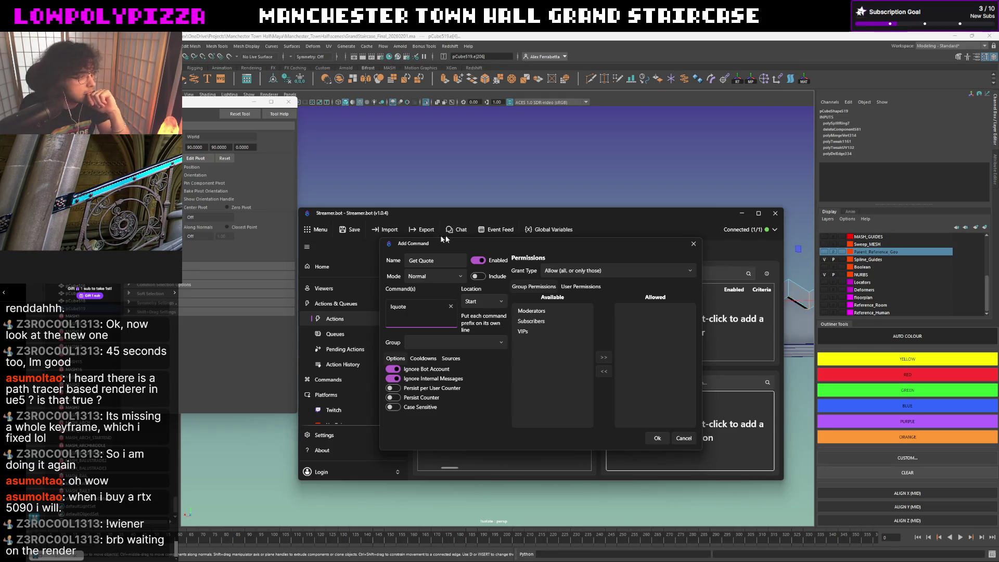
Move the Add Command dialog for the !quote command out of the way.
{"action": "mouse_move", "coordinate": [550, 245]}
{"action": "left_mouse_down"}
{"action": "mouse_move", "coordinate": [845, 176]}
{"action": "mouse_move", "coordinate": [858, 154]}
{"action": "mouse_move", "coordinate": [417, 186]}
{"action": "mouse_move", "coordinate": [674, 194]}
{"action": "mouse_move", "coordinate": [653, 193]}
{"action": "left_mouse_up"}
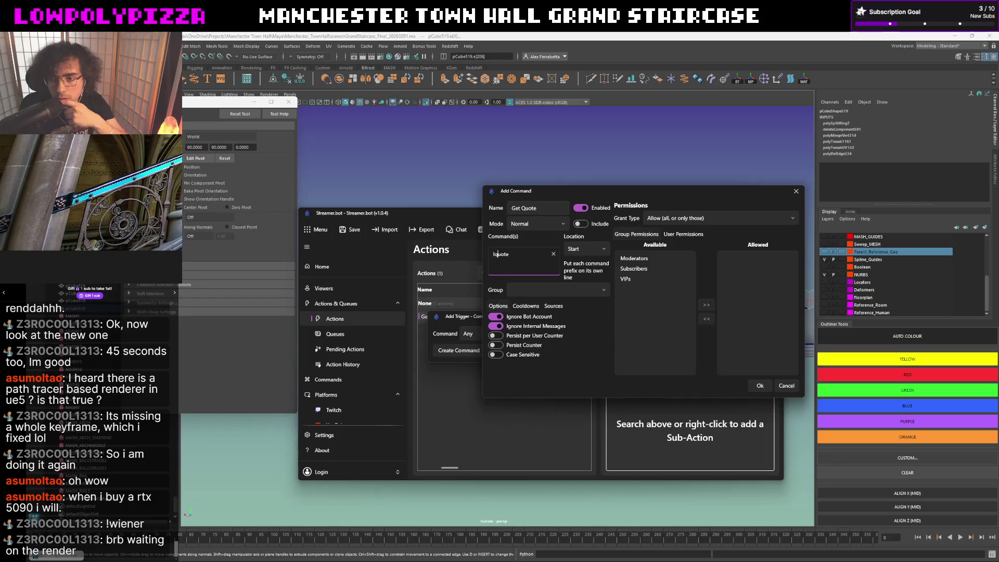
Confirm the Get Quote command and its Command Triggered trigger for the action.
{"action": "left_click", "coordinate": [755, 385]}
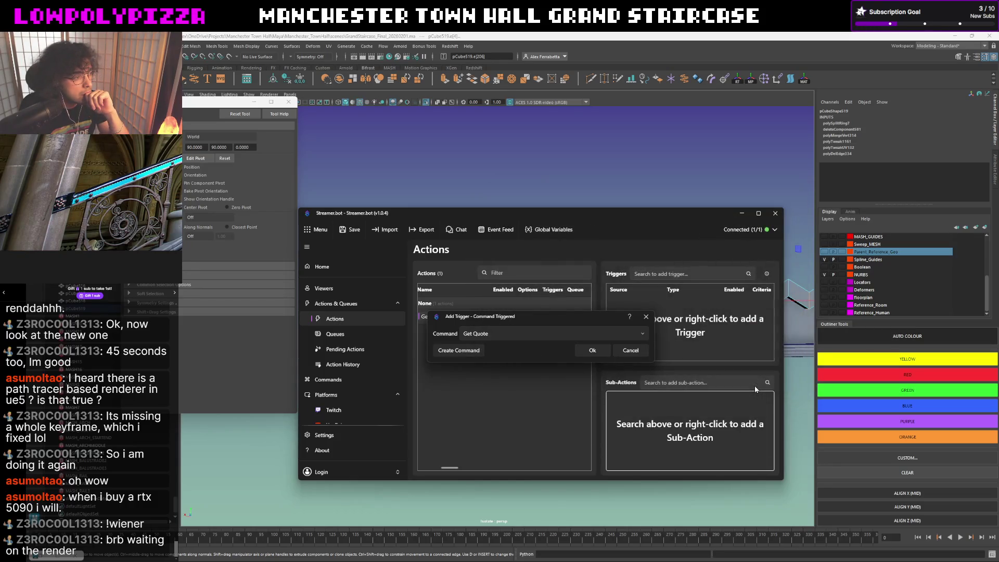
{"action": "left_click", "coordinate": [588, 352]}
{"action": "right_click", "coordinate": [657, 301]}
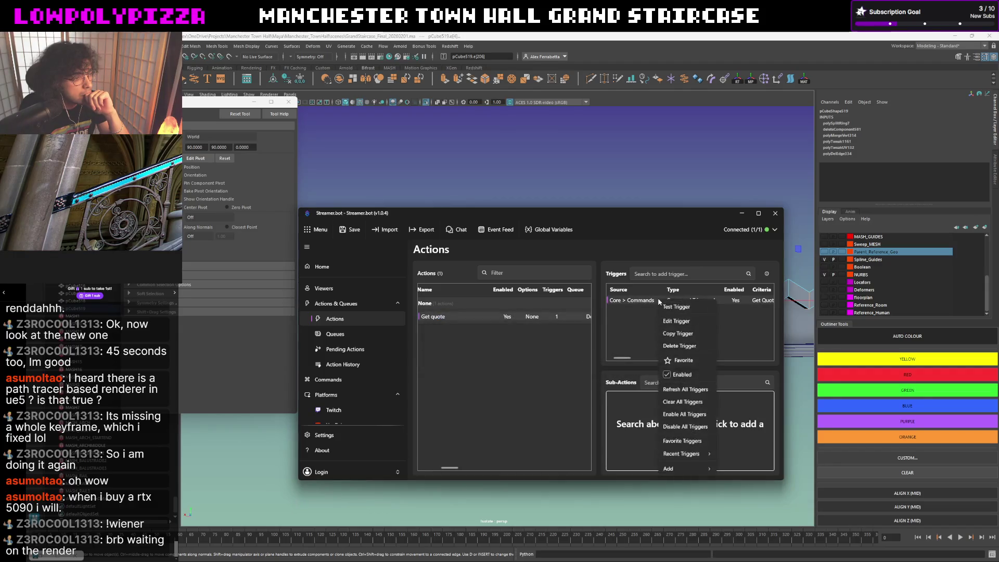
{"action": "left_click", "coordinate": [629, 314]}
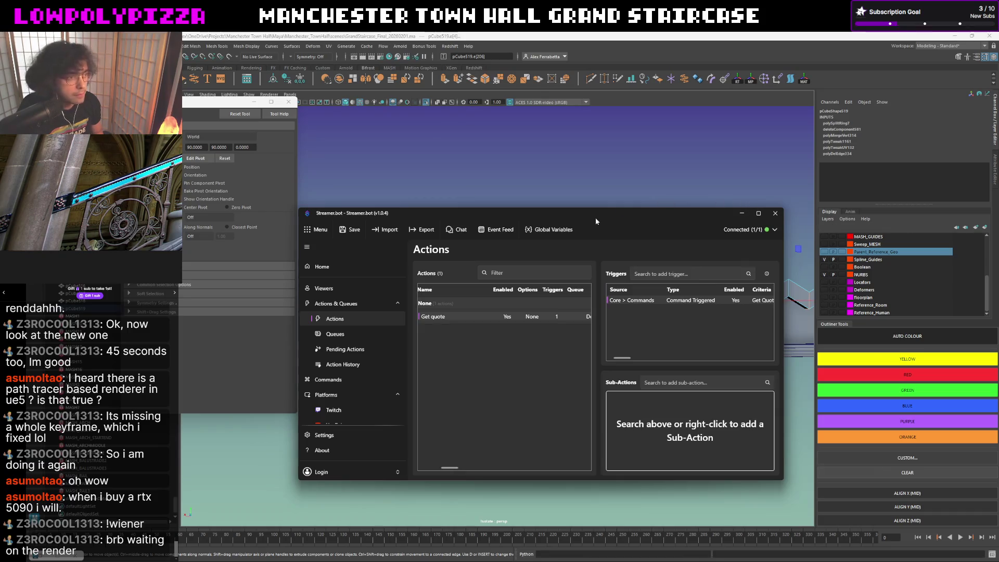
{"action": "key", "text": "alt+Tab"}
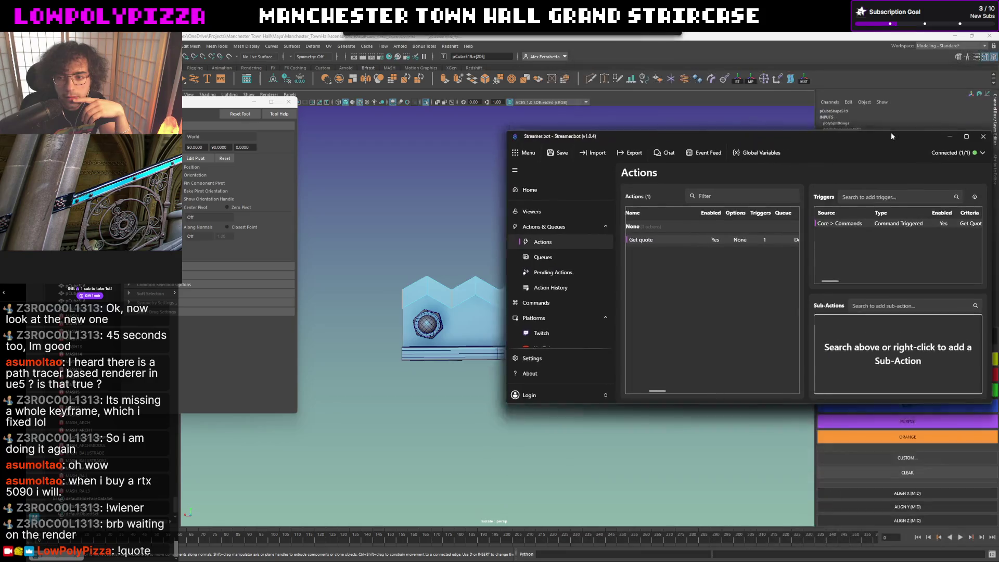
{"action": "left_click_drag", "start_coordinate": [891, 133], "coordinate": [774, 131]}
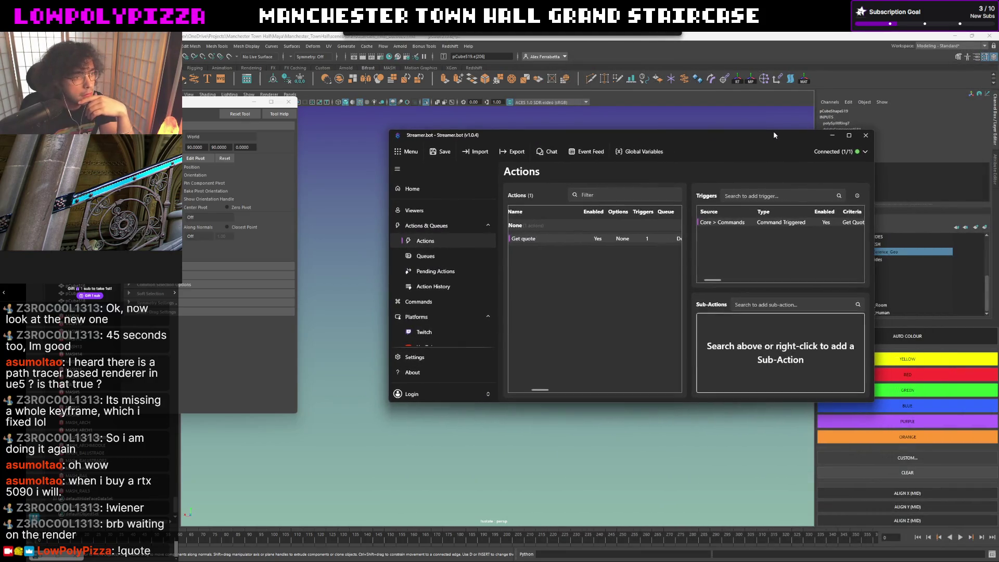
Inspect the Command Triggered trigger's settings, keeping Get Quote (!quote) as its command.
{"action": "right_click", "coordinate": [758, 225]}
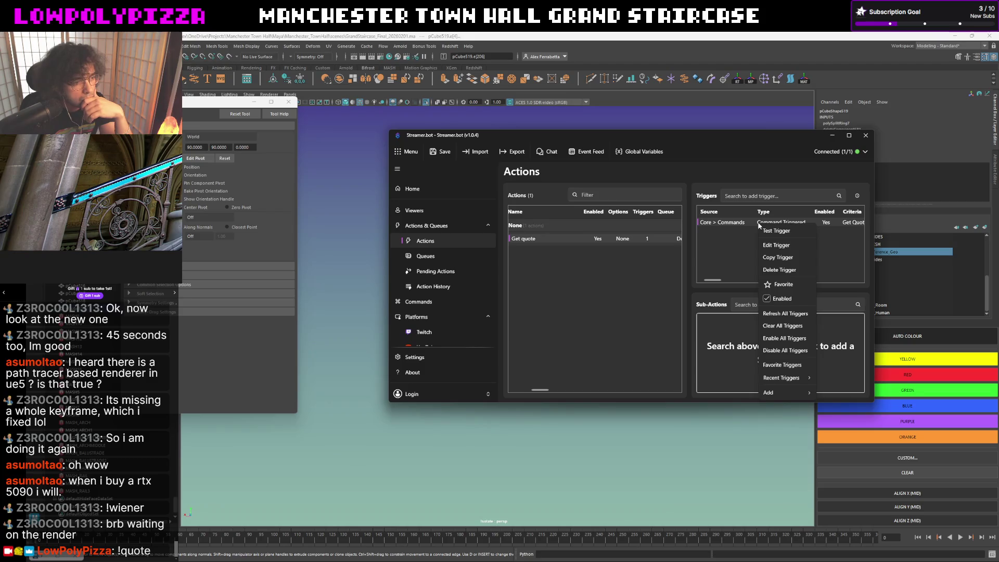
{"action": "left_click", "coordinate": [773, 246]}
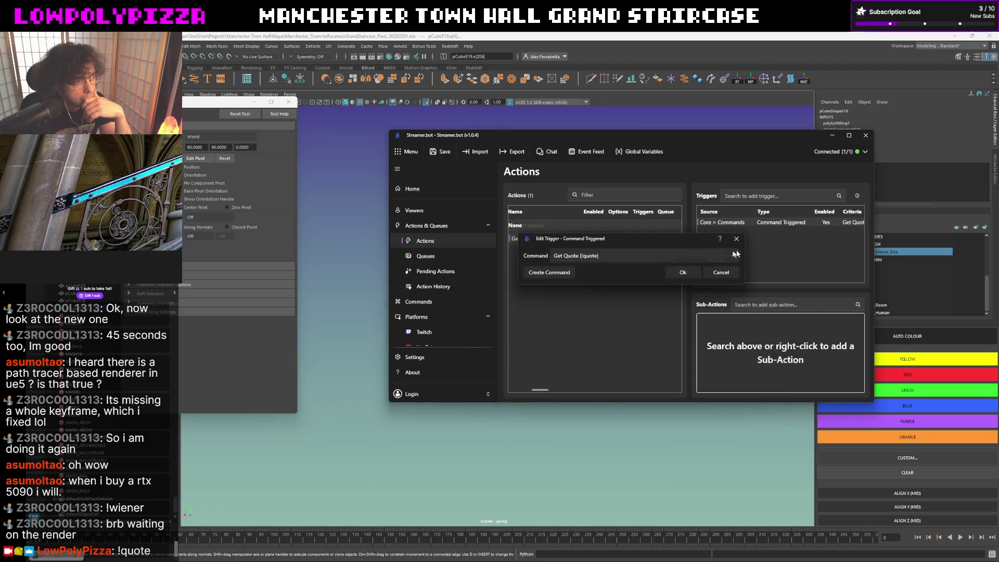
{"action": "left_click", "coordinate": [671, 270]}
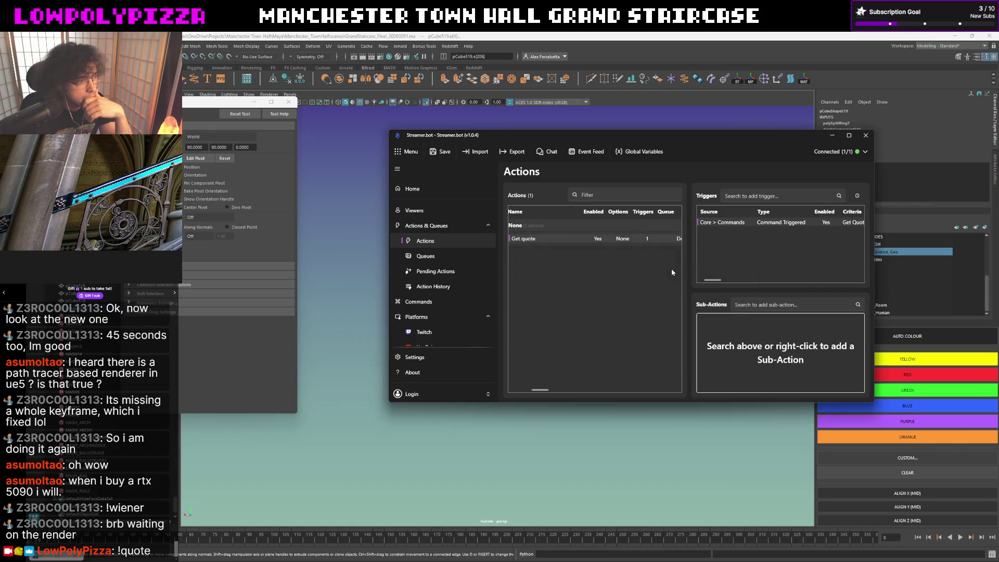
{"action": "right_click", "coordinate": [576, 242]}
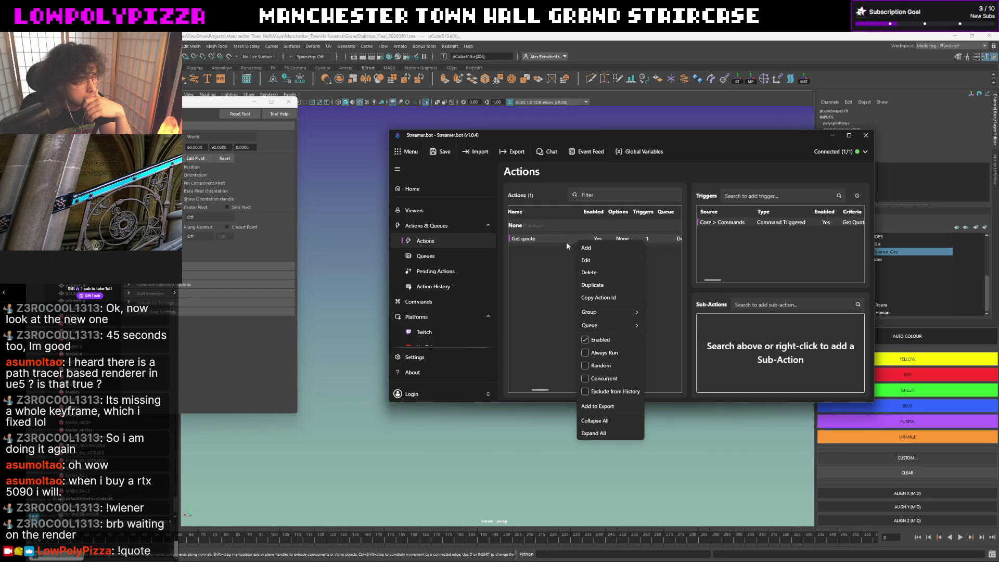
{"action": "left_click", "coordinate": [557, 249]}
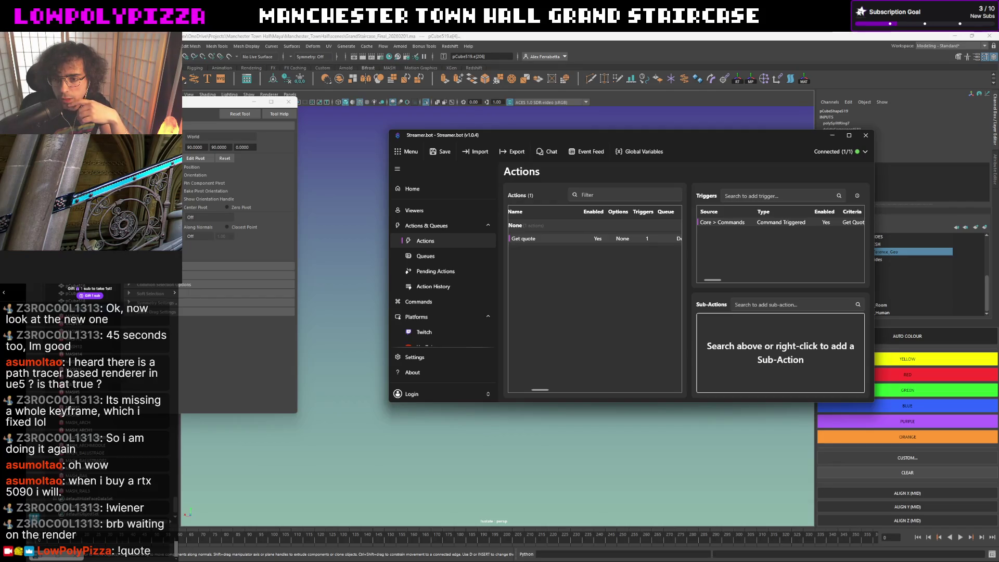
{"action": "double_click", "coordinate": [777, 222]}
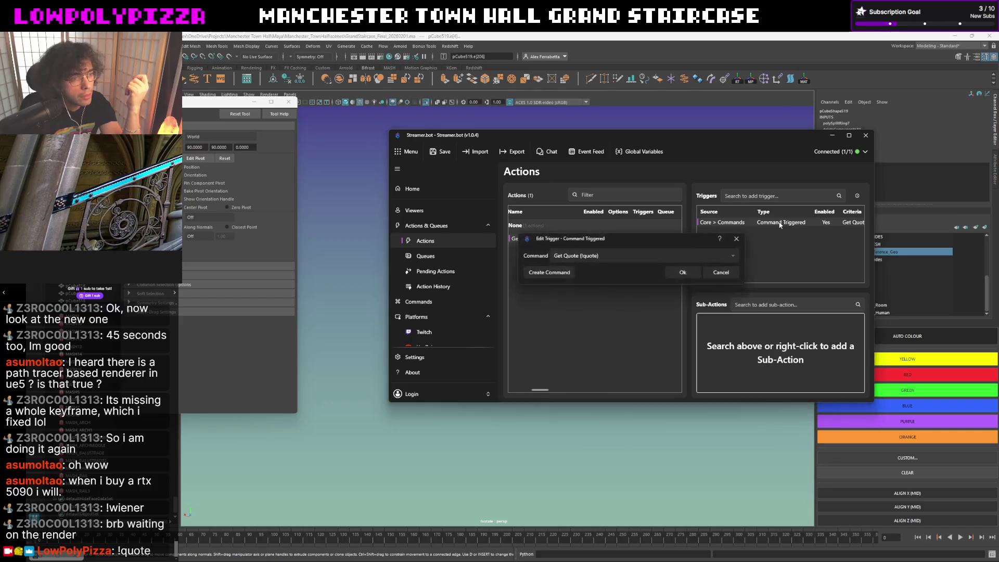
{"action": "left_click", "coordinate": [572, 257]}
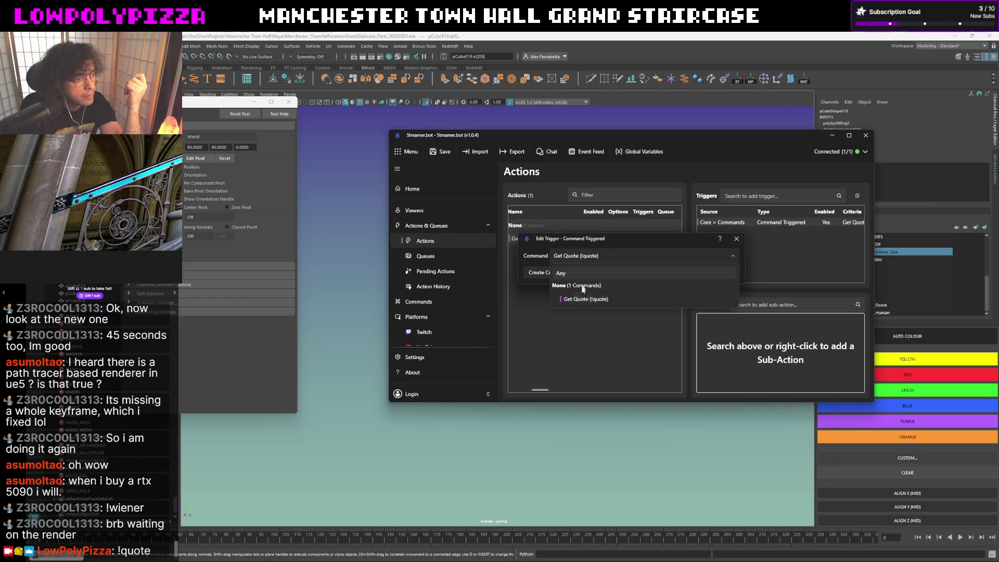
{"action": "left_click", "coordinate": [582, 299]}
{"action": "left_click", "coordinate": [674, 274]}
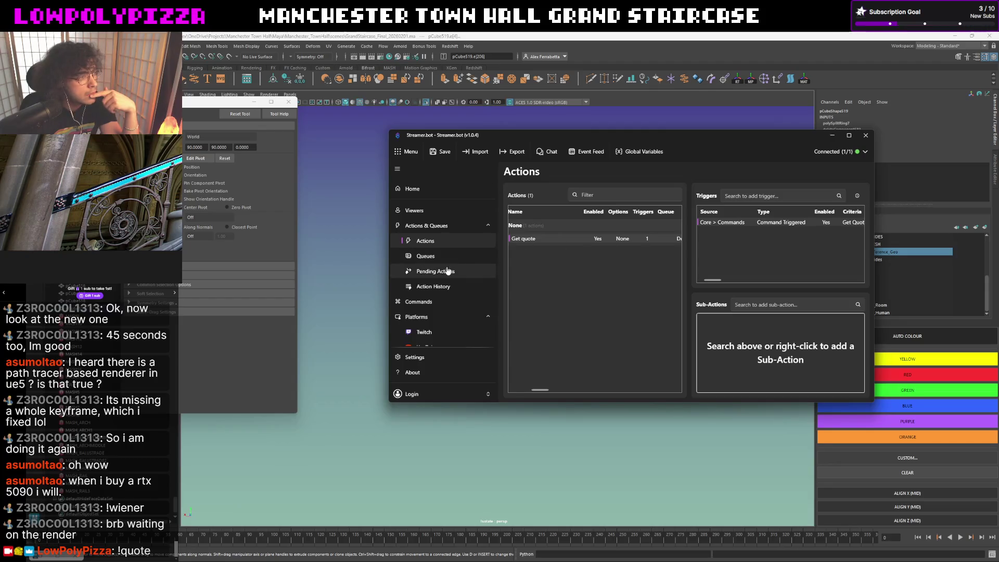
Recheck the trigger's Get Quote (!quote) command, then delete the Command Triggered trigger.
{"action": "right_click", "coordinate": [794, 225]}
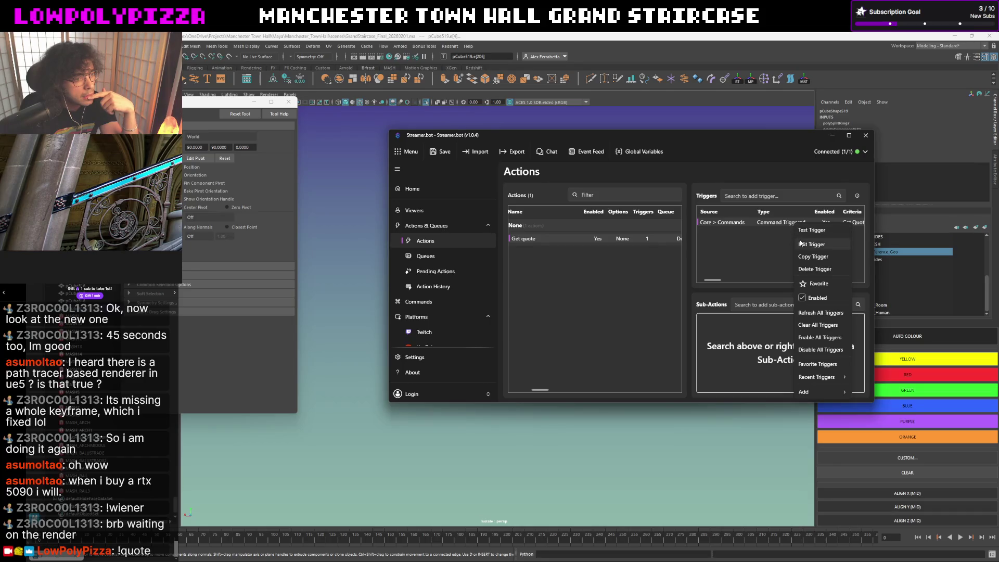
{"action": "left_click", "coordinate": [800, 243]}
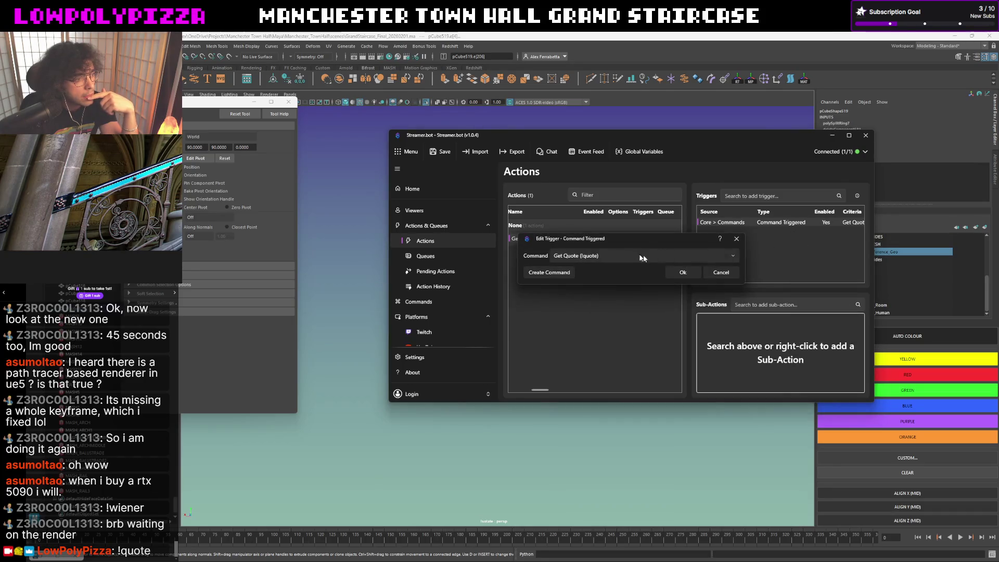
{"action": "left_click", "coordinate": [732, 254]}
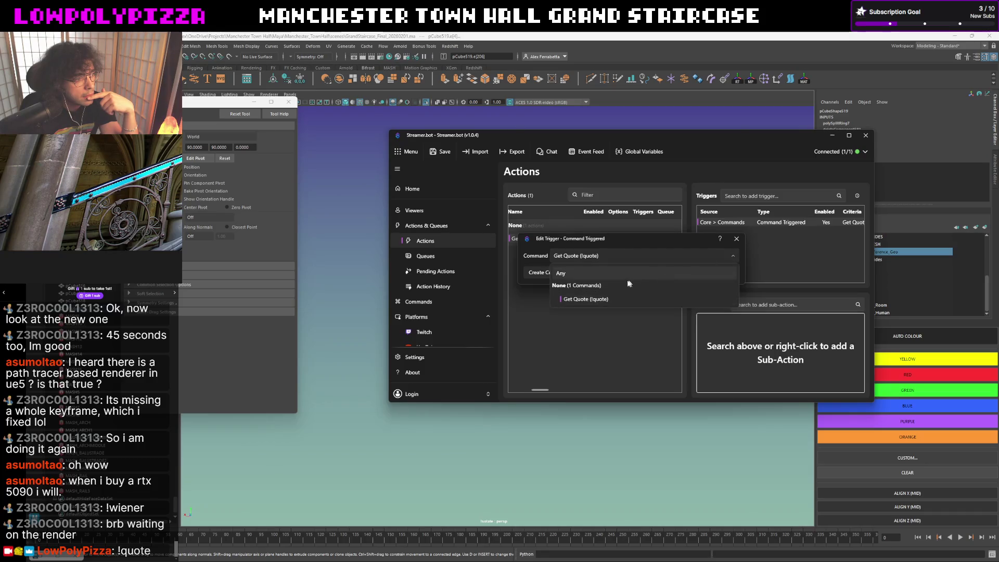
{"action": "left_click", "coordinate": [593, 296]}
{"action": "left_click", "coordinate": [680, 272]}
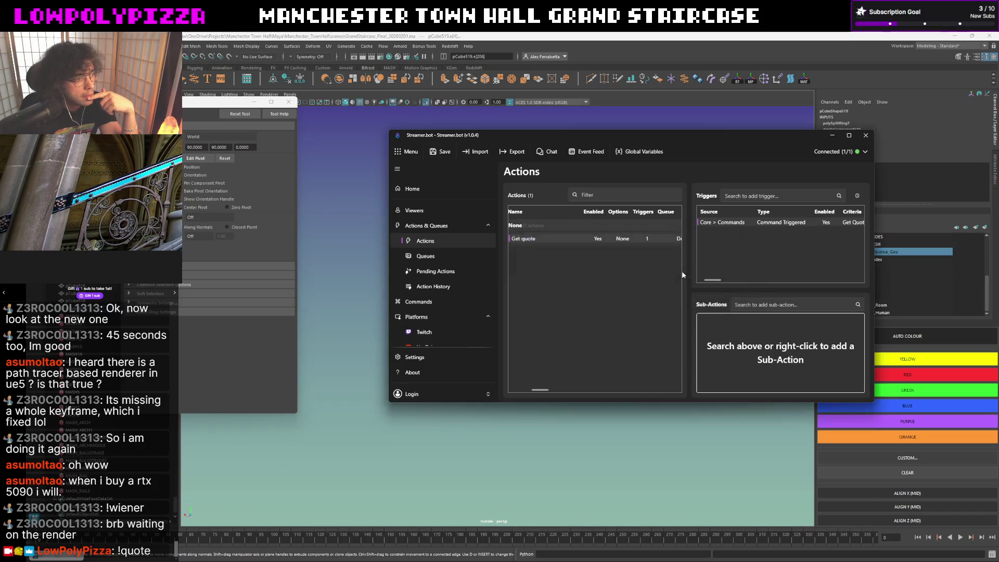
{"action": "right_click", "coordinate": [757, 224]}
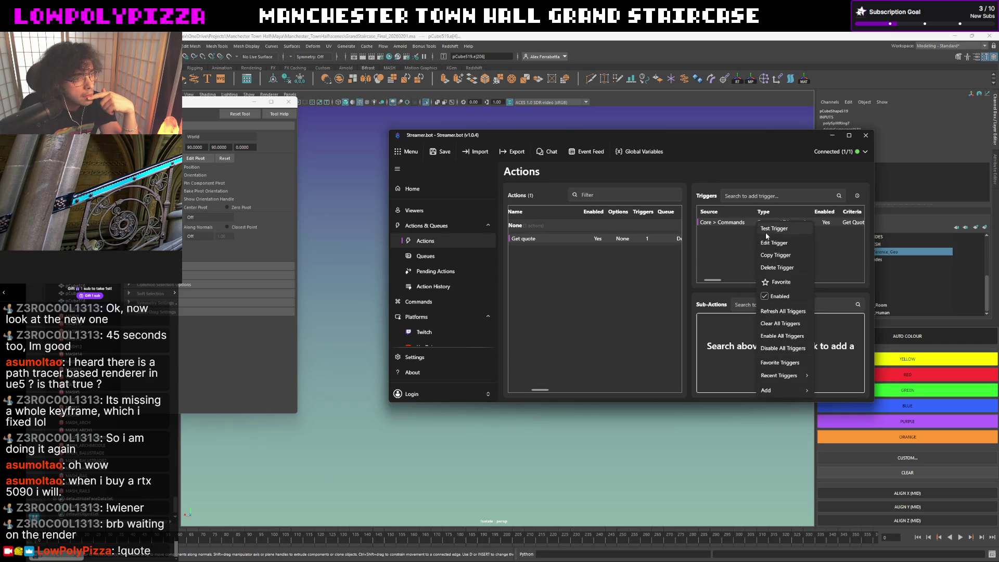
{"action": "left_click", "coordinate": [770, 267]}
{"action": "left_click", "coordinate": [645, 285]}
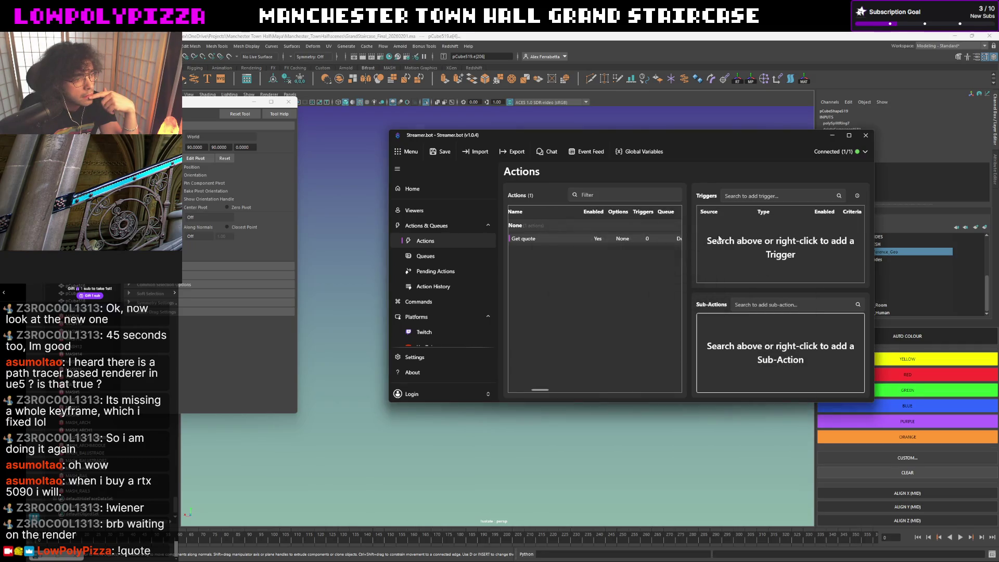
Add a Core > Commands > Command Triggered trigger to the Get quote action.
{"action": "right_click", "coordinate": [721, 240]}
{"action": "mouse_move", "coordinate": [745, 322]}
{"action": "mouse_move", "coordinate": [830, 333]}
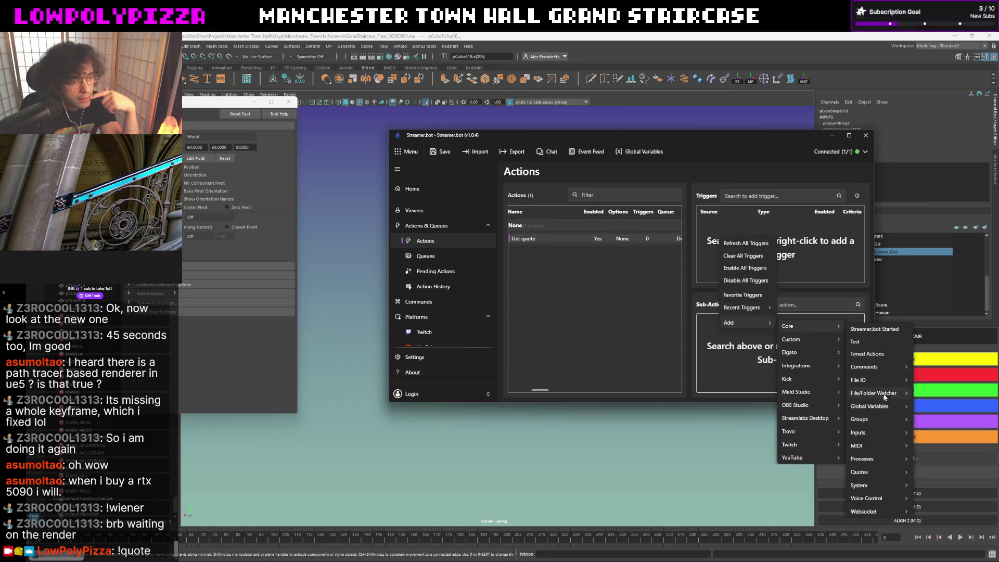
{"action": "mouse_move", "coordinate": [896, 369]}
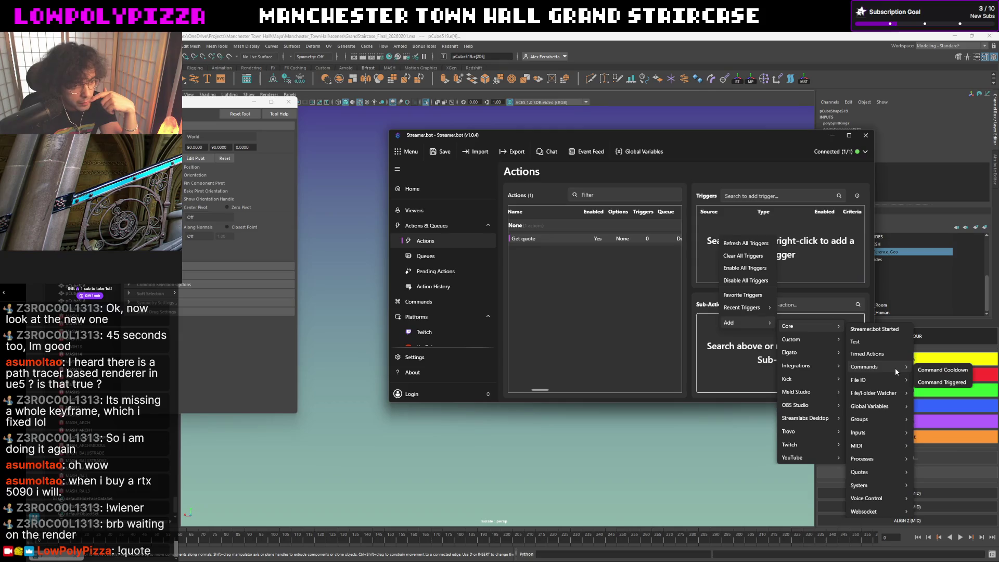
{"action": "left_click", "coordinate": [942, 382]}
Create a Normal-mode 'Get Quote' command using !quote at message start and link it.
{"action": "left_click", "coordinate": [546, 272]}
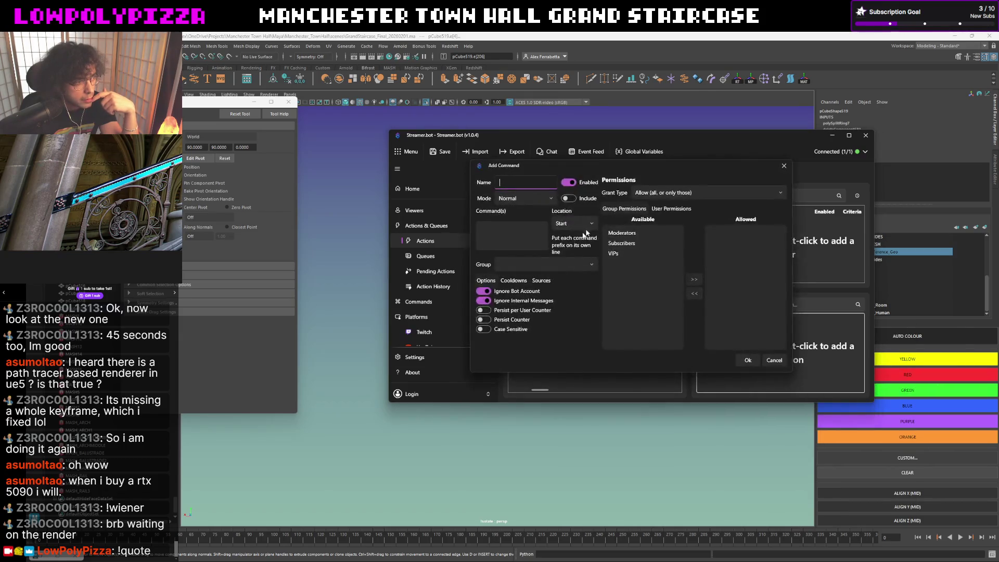
{"action": "type", "text": "Get"}
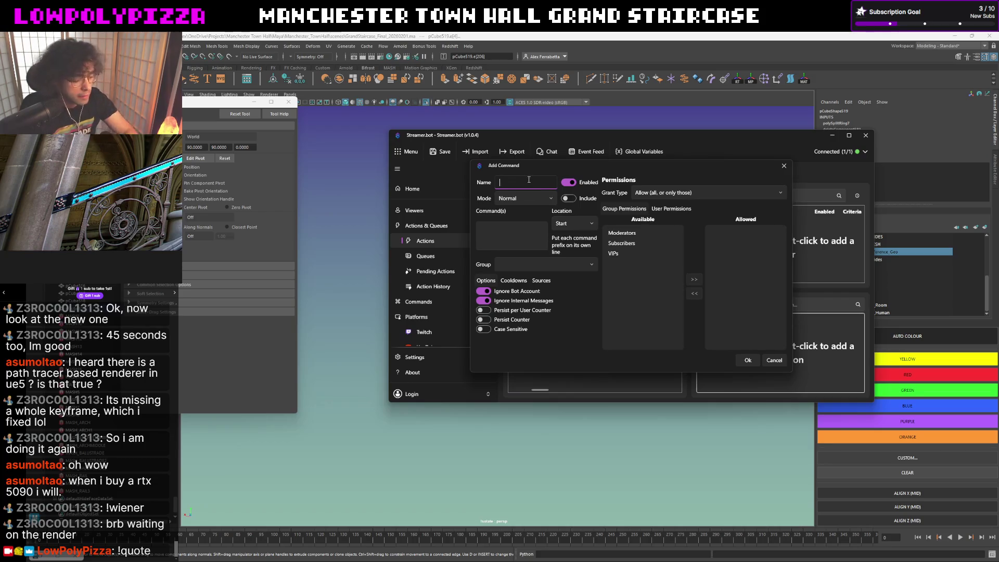
{"action": "type", "text": " Quote"}
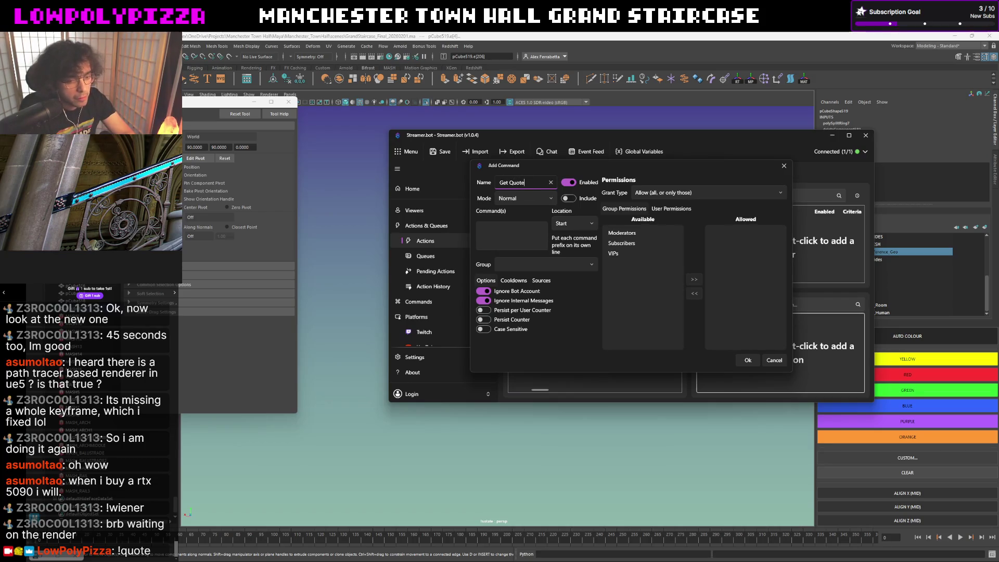
{"action": "left_click", "coordinate": [509, 199]}
{"action": "left_click", "coordinate": [509, 199]}
{"action": "left_click", "coordinate": [503, 223]}
{"action": "type", "text": "!quote"}
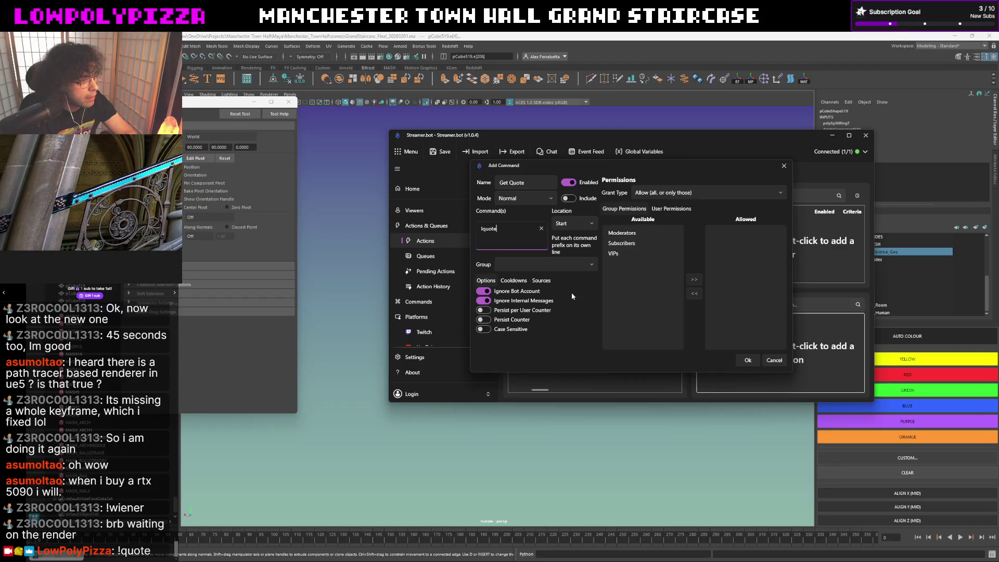
{"action": "left_click", "coordinate": [592, 224]}
{"action": "left_click", "coordinate": [593, 224]}
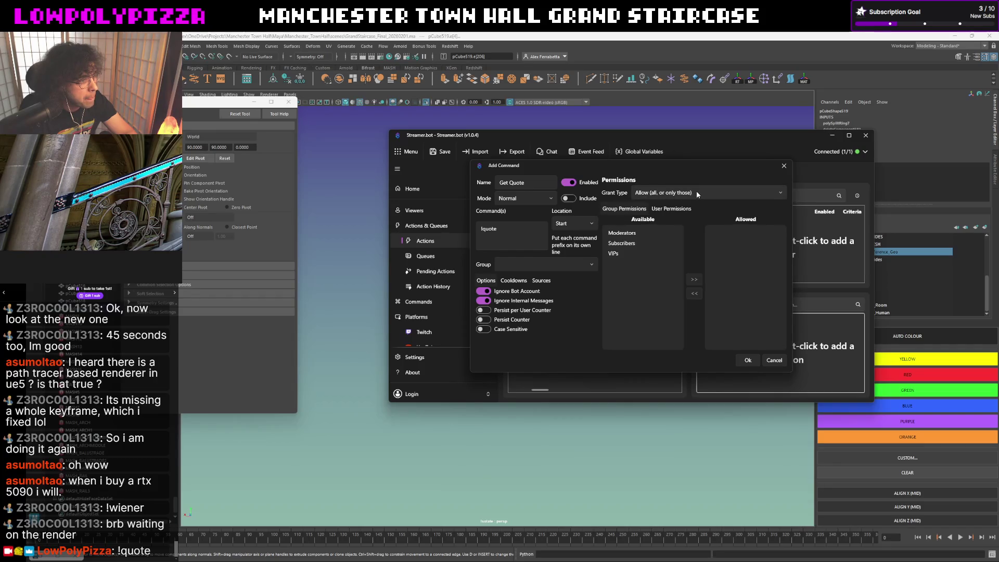
{"action": "left_click_drag", "start_coordinate": [660, 166], "coordinate": [661, 203]}
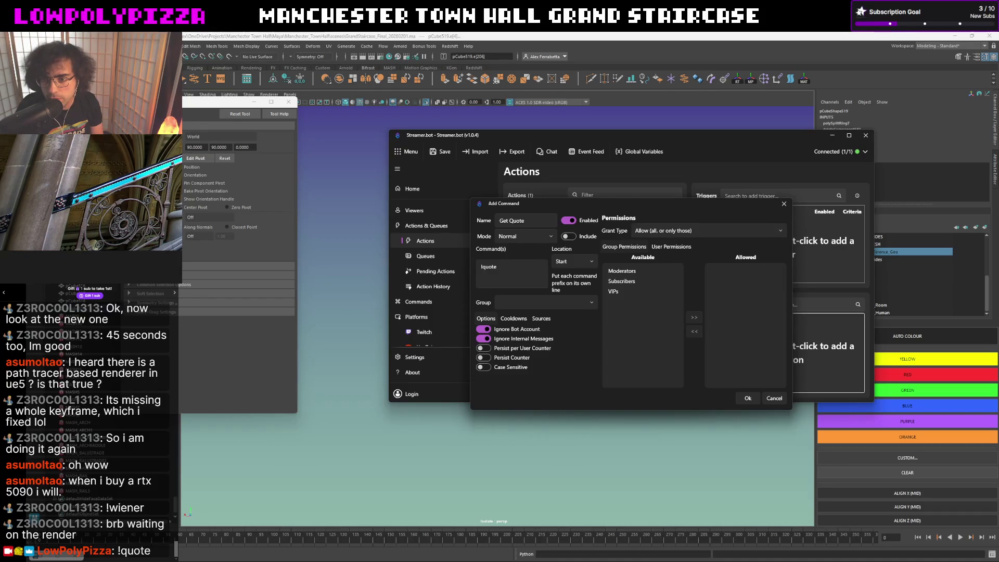
{"action": "left_click", "coordinate": [758, 397]}
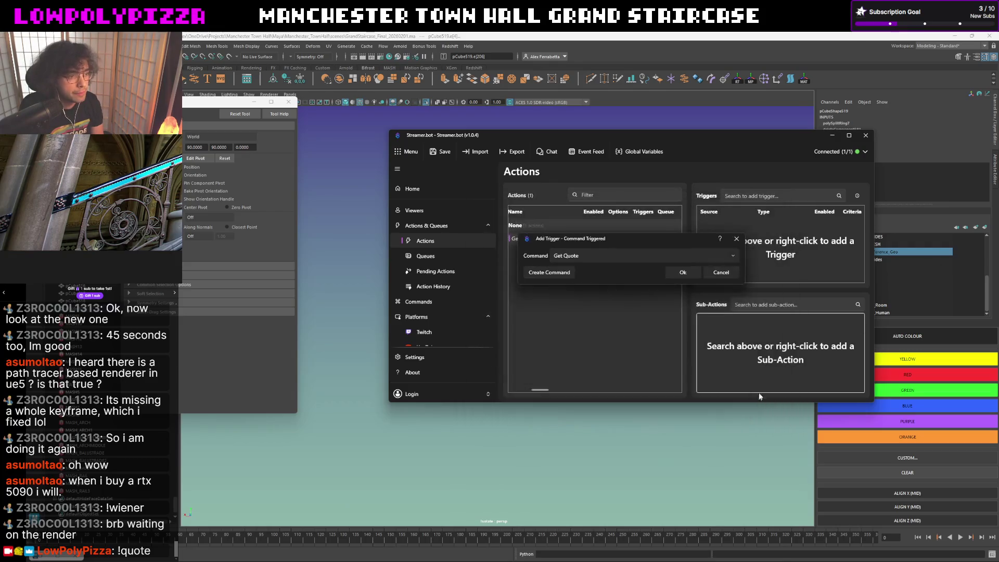
{"action": "left_click", "coordinate": [682, 273]}
Begin adding a new sub-action from the Sub-Actions context menu.
{"action": "right_click", "coordinate": [720, 327]}
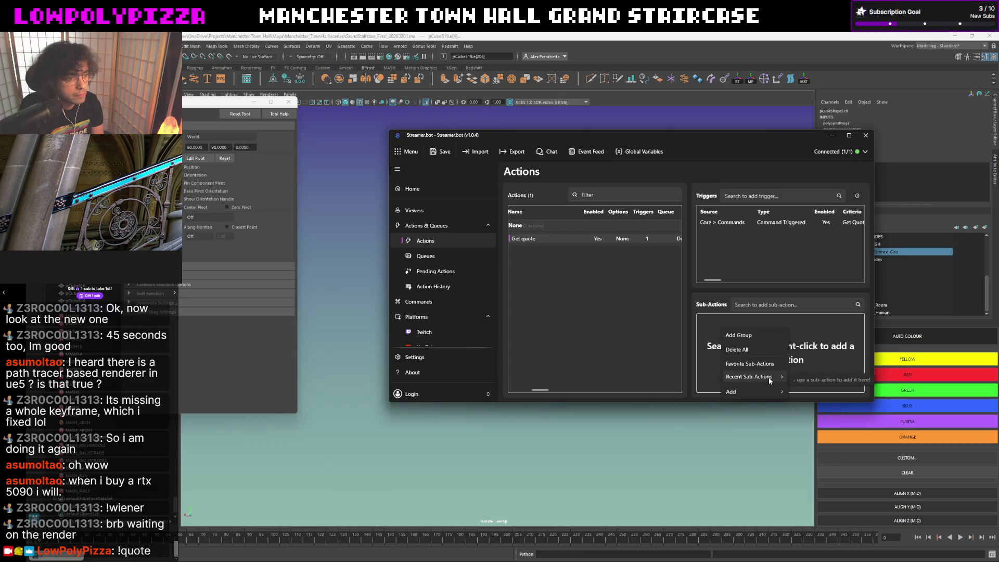
{"action": "mouse_move", "coordinate": [743, 391]}
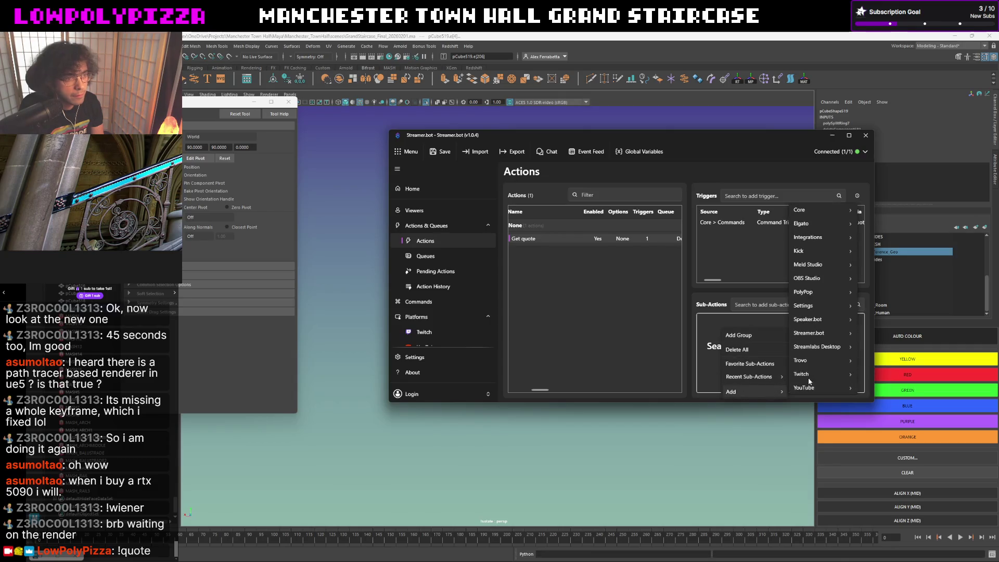
{"action": "mouse_move", "coordinate": [810, 373]}
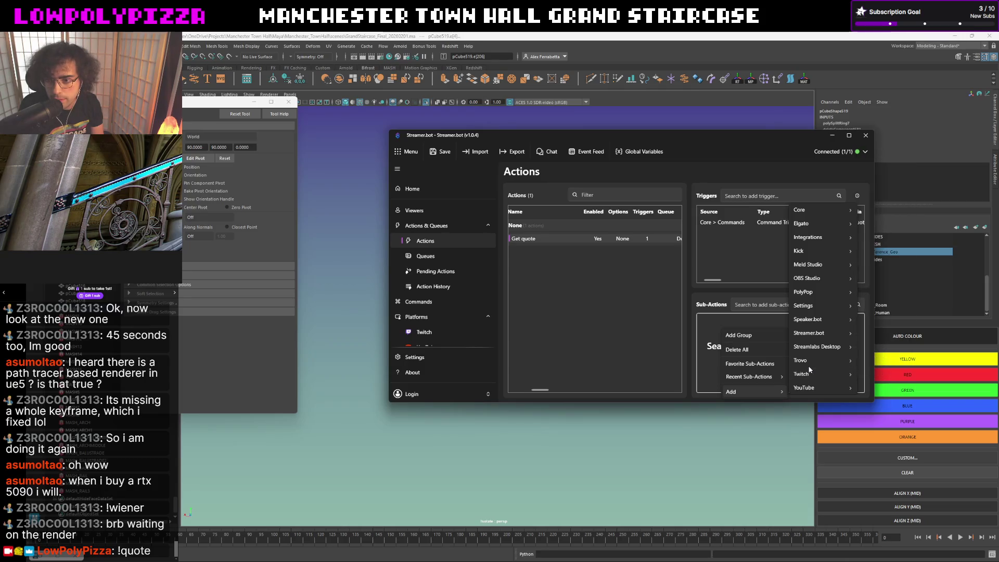
Add a Logic If/Else sub-action testing whether %input0% Is Null or Empty.
{"action": "mouse_move", "coordinate": [814, 209]}
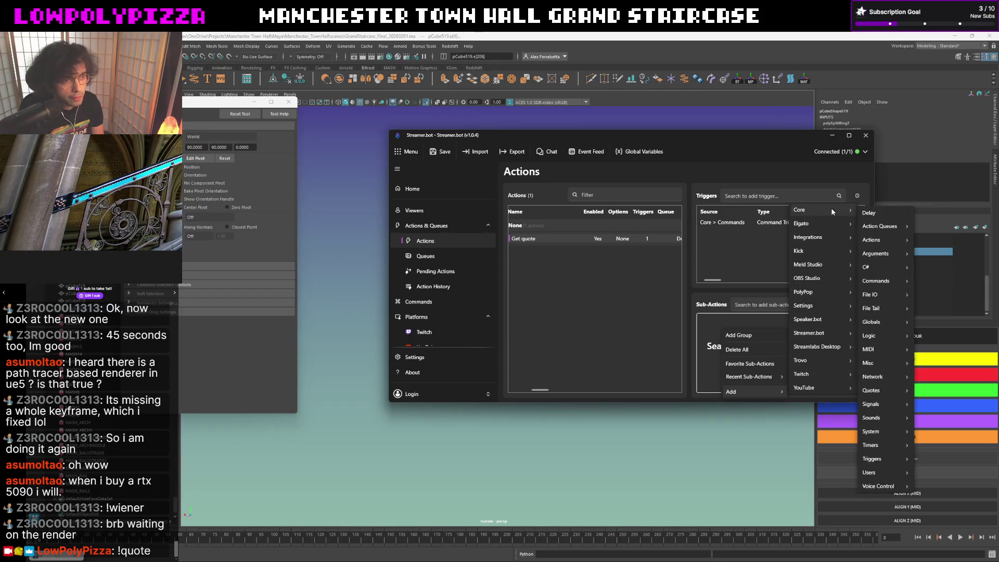
{"action": "mouse_move", "coordinate": [885, 335]}
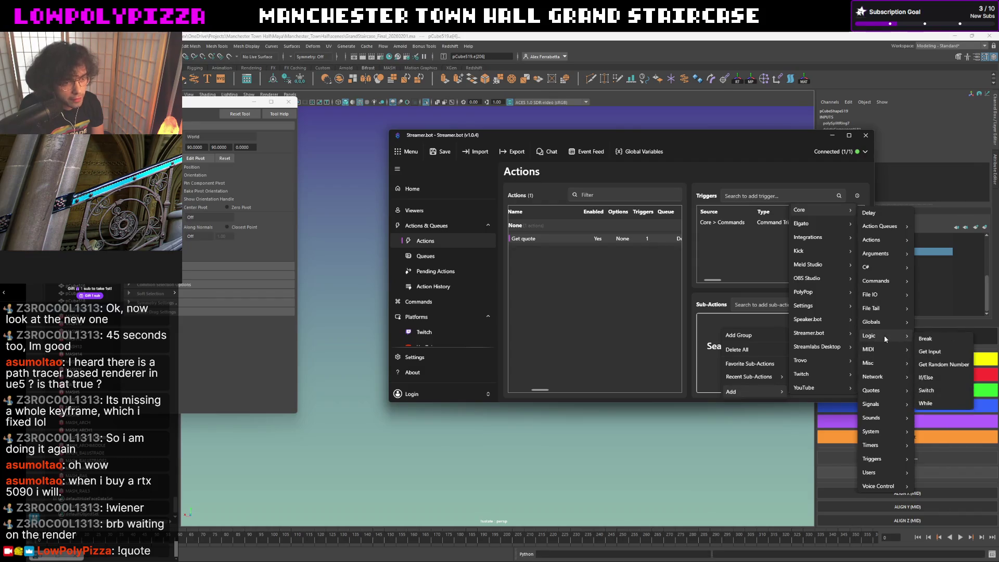
{"action": "left_click", "coordinate": [941, 380]}
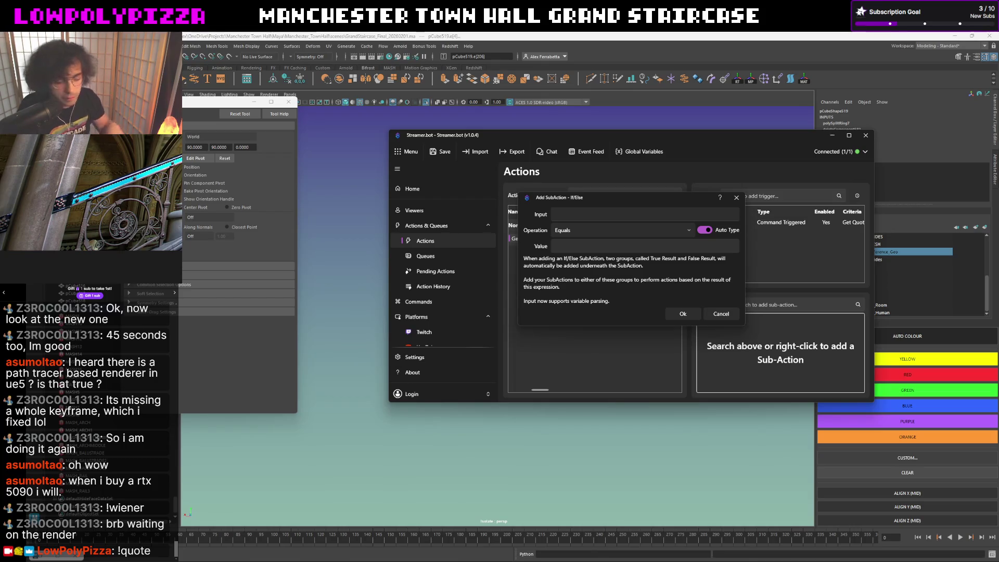
{"action": "left_click", "coordinate": [623, 213]}
{"action": "type", "text": "%input0%"}
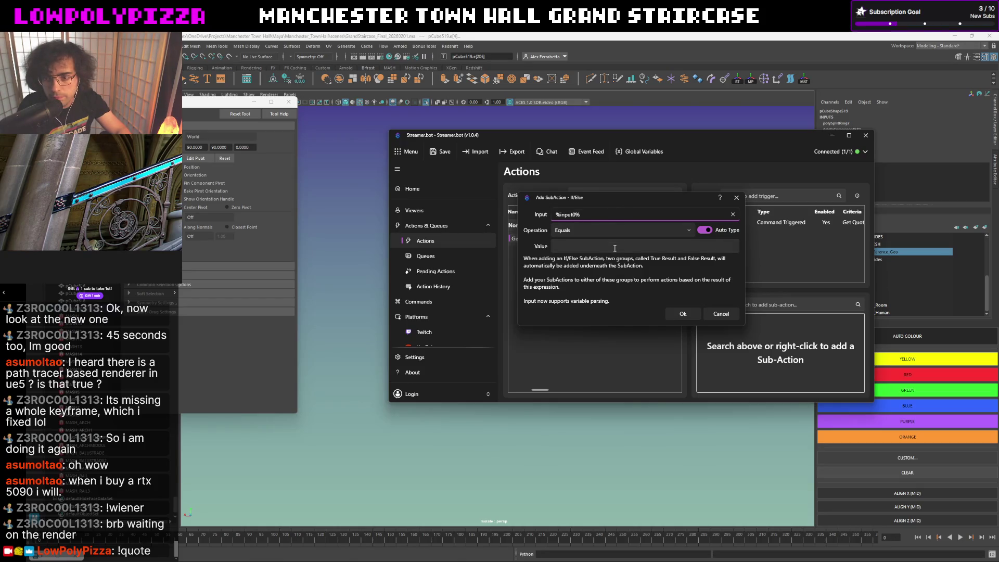
{"action": "left_click", "coordinate": [627, 232]}
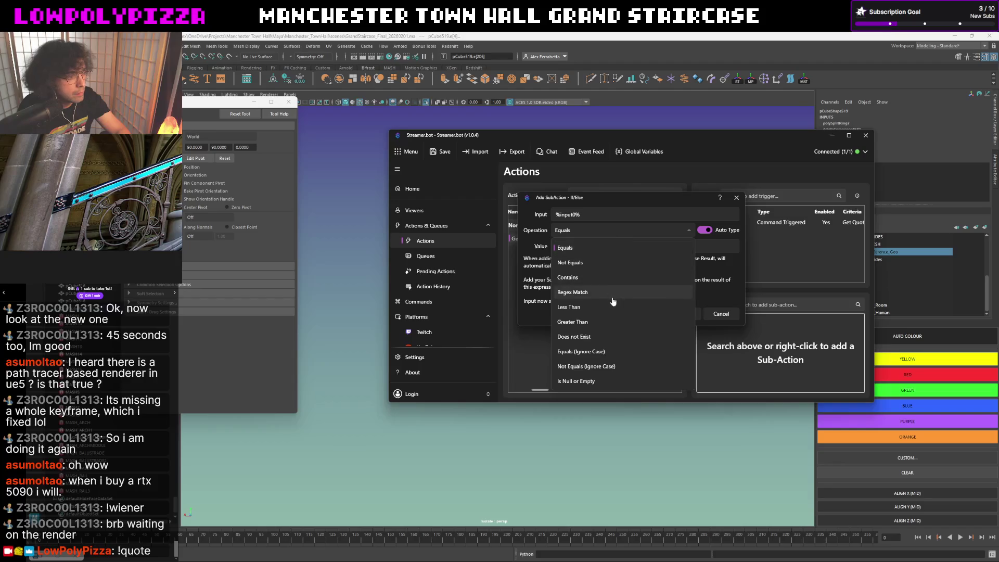
{"action": "left_click", "coordinate": [614, 379]}
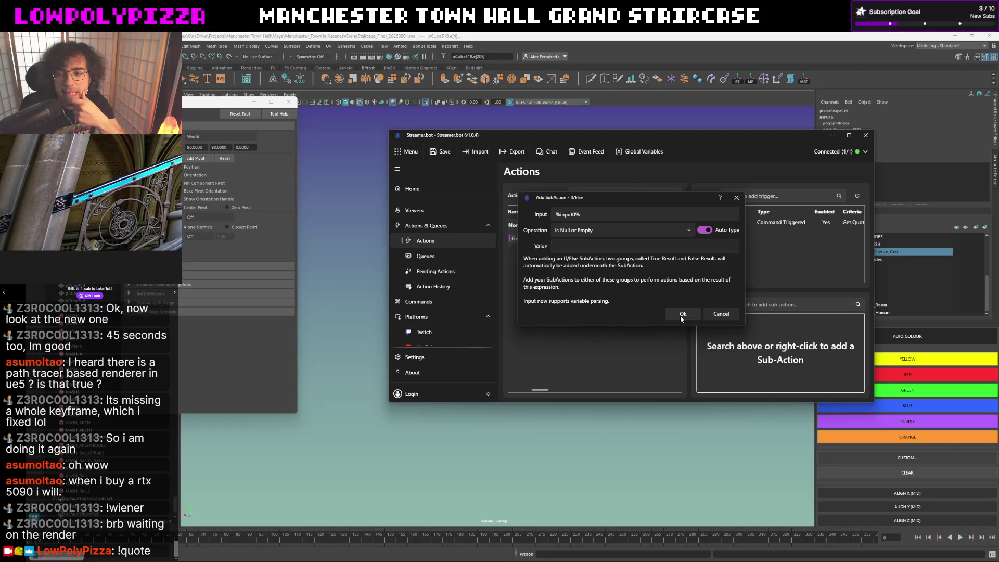
{"action": "left_click", "coordinate": [681, 315]}
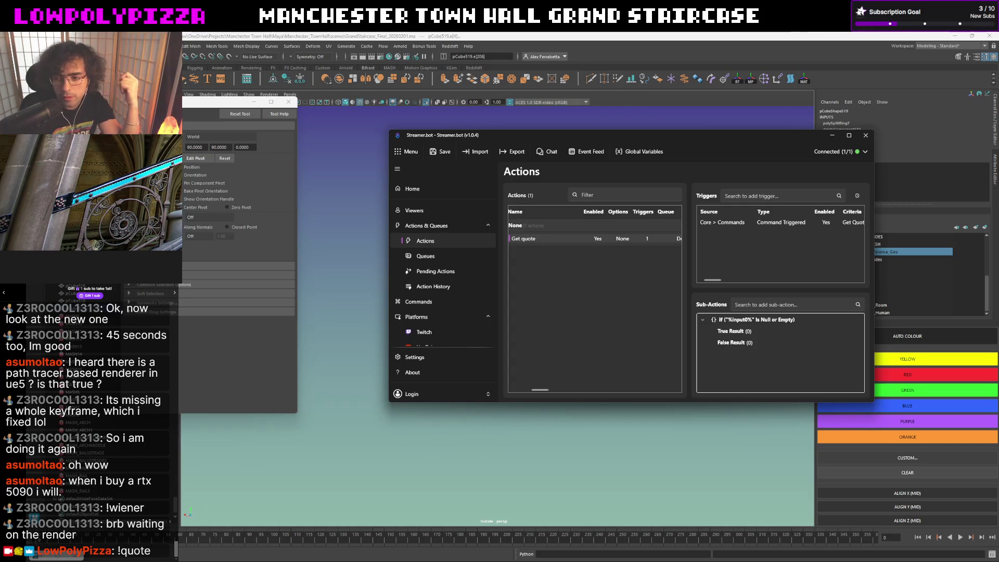
Add a random Get Quote sub-action under True Result, then minimize Streamer.bot.
{"action": "left_click", "coordinate": [751, 333]}
{"action": "right_click", "coordinate": [750, 334]}
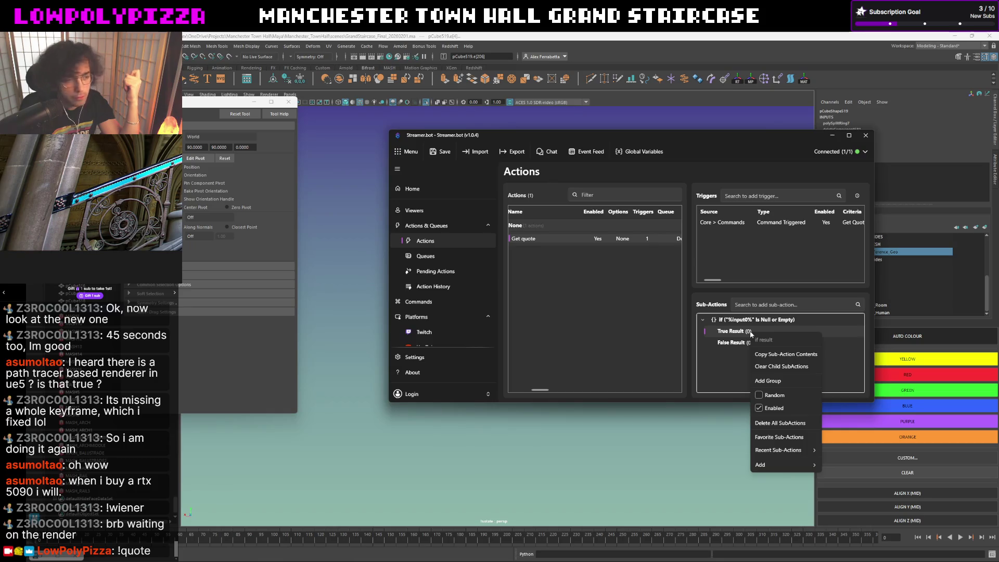
{"action": "mouse_move", "coordinate": [785, 467]}
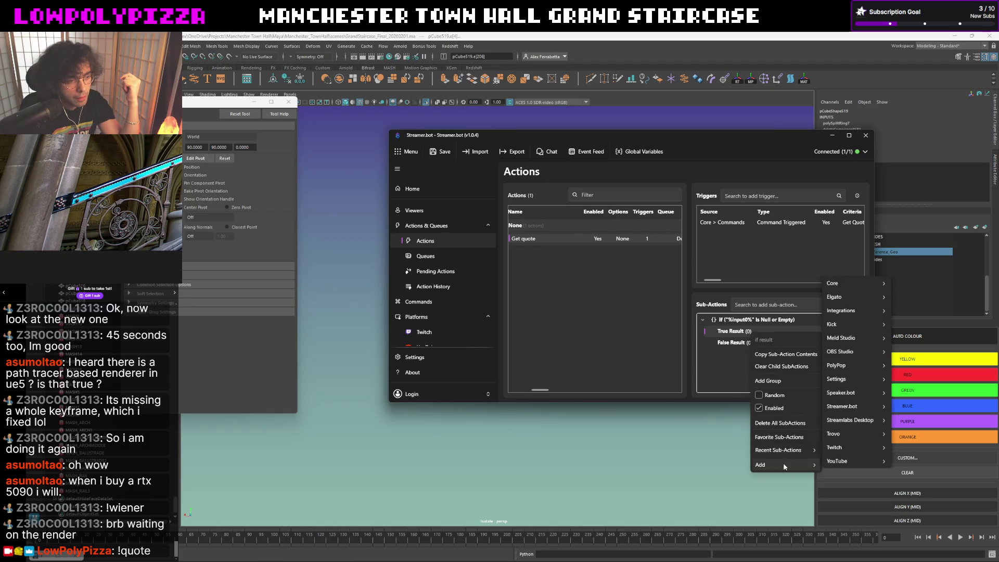
{"action": "mouse_move", "coordinate": [842, 283]}
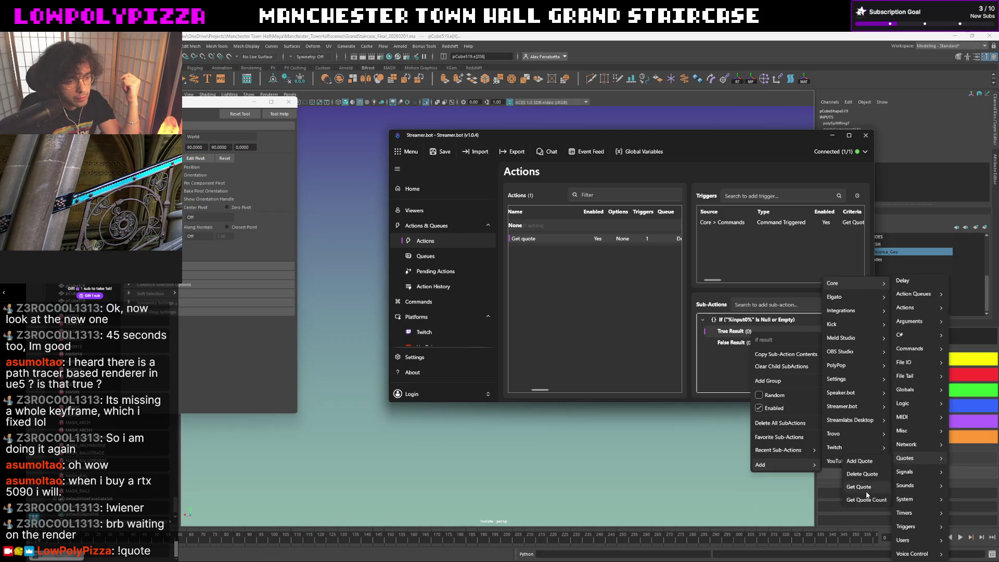
{"action": "left_click", "coordinate": [859, 487]}
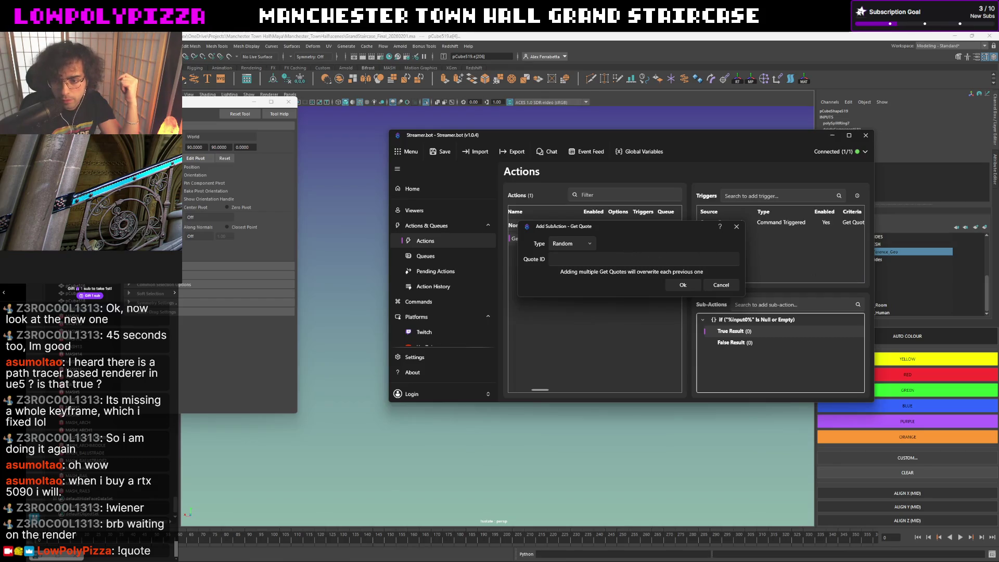
{"action": "left_click", "coordinate": [683, 285]}
{"action": "left_click", "coordinate": [832, 135]}
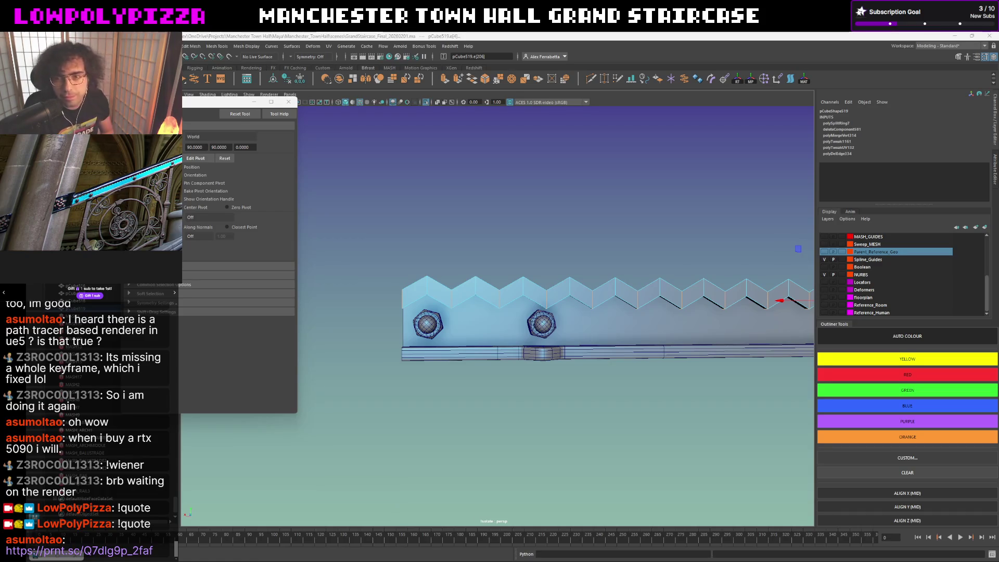
Drag the Streamer.bot window from the right screen edge back over the Maya viewport.
{"action": "left_click_drag", "start_coordinate": [998, 104], "coordinate": [673, 109]}
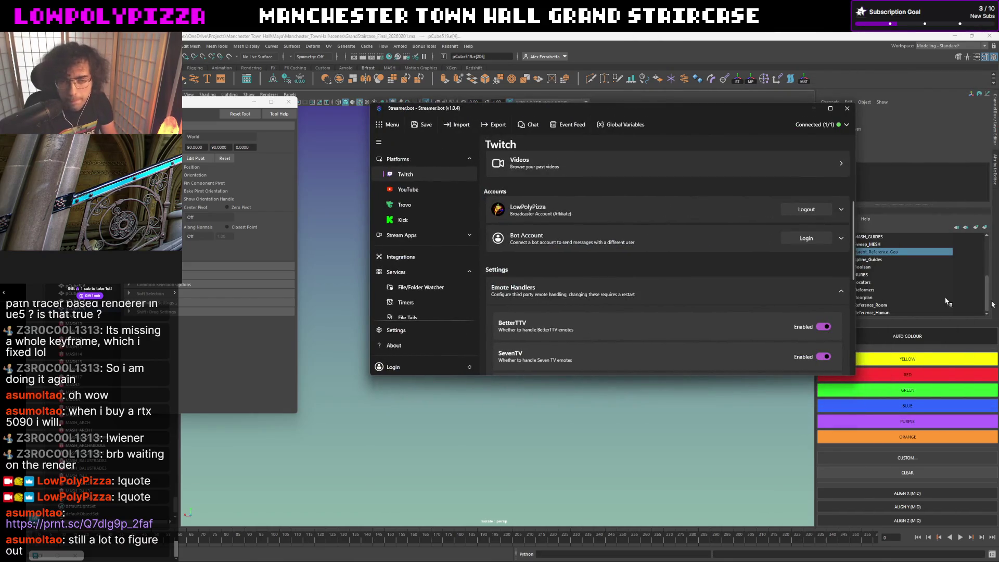
Switch from the Twitch platform page to the Actions page in the sidebar.
{"action": "scroll", "coordinate": [421, 271], "scroll_direction": "down", "scroll_amount": 3}
{"action": "scroll", "coordinate": [422, 258], "scroll_direction": "up", "scroll_amount": 3}
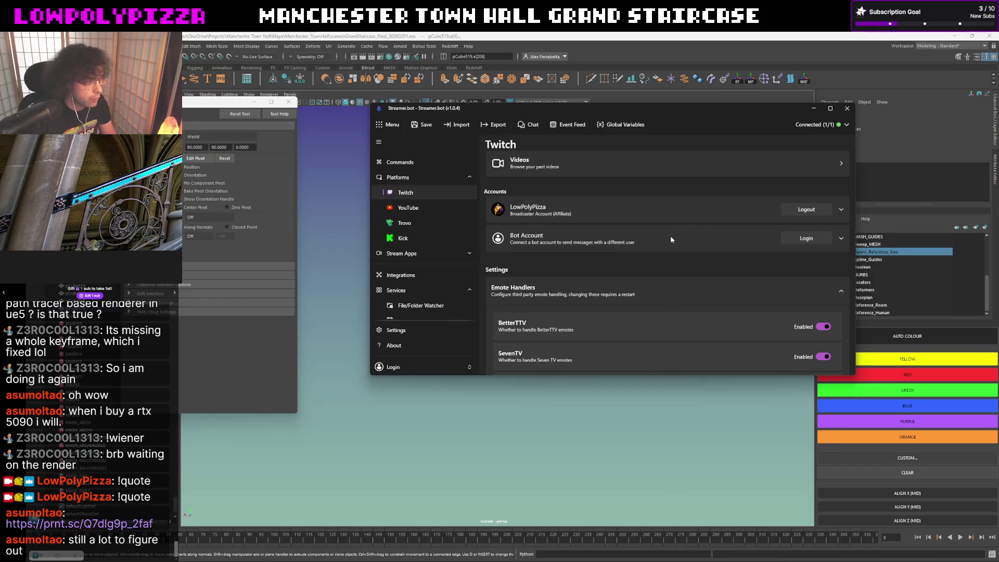
{"action": "scroll", "coordinate": [434, 294], "scroll_direction": "down", "scroll_amount": 1}
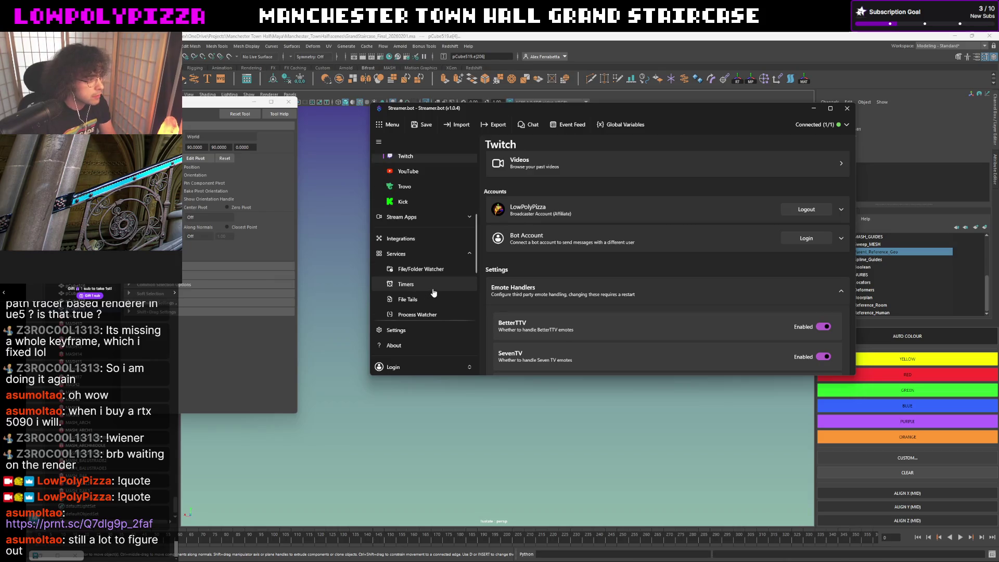
{"action": "scroll", "coordinate": [434, 293], "scroll_direction": "down", "scroll_amount": 3}
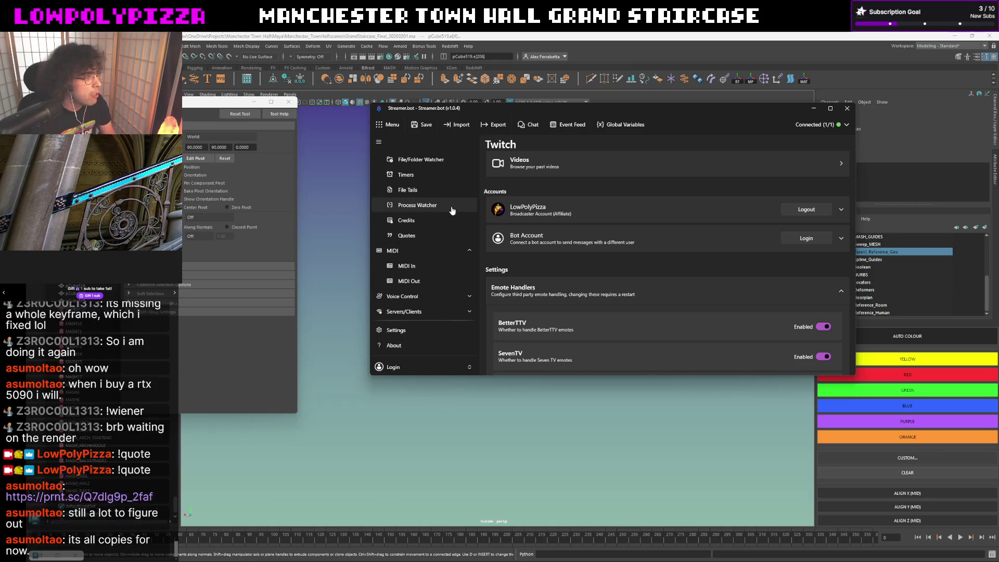
{"action": "scroll", "coordinate": [453, 210], "scroll_direction": "up", "scroll_amount": 3}
{"action": "scroll", "coordinate": [454, 211], "scroll_direction": "up", "scroll_amount": 4}
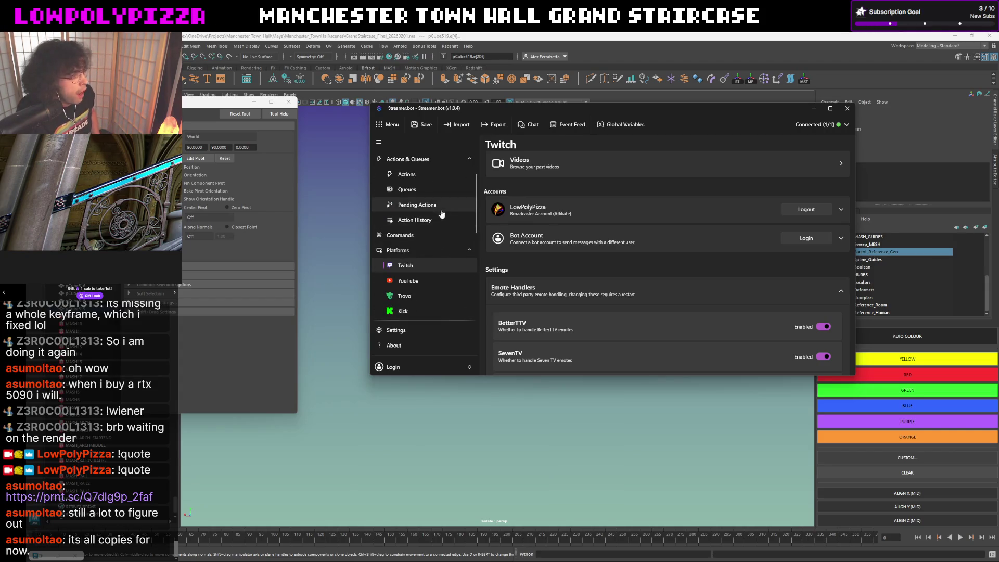
{"action": "left_click", "coordinate": [407, 174]}
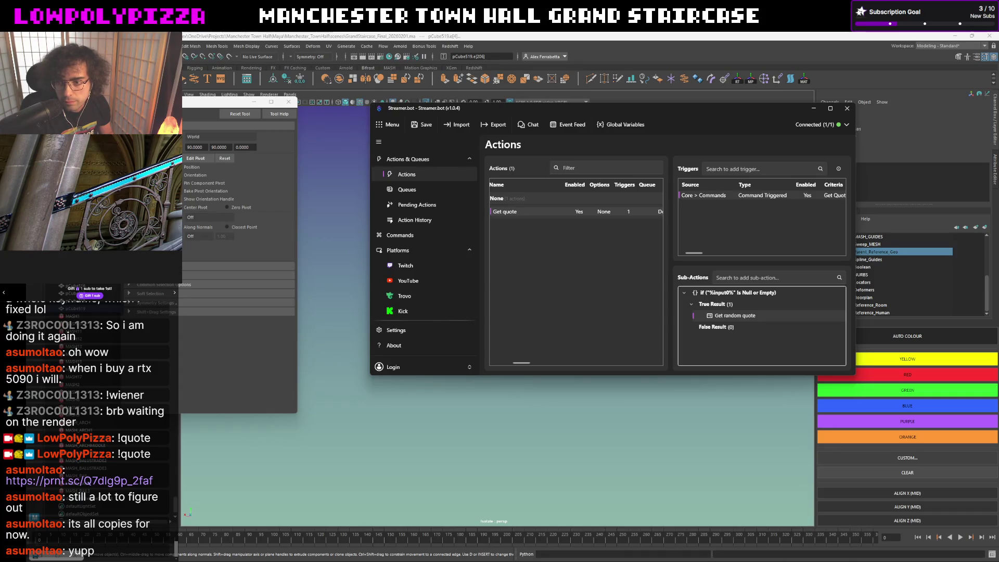
Delete the Get random quote sub-action from the True Result branch.
{"action": "right_click", "coordinate": [746, 306]}
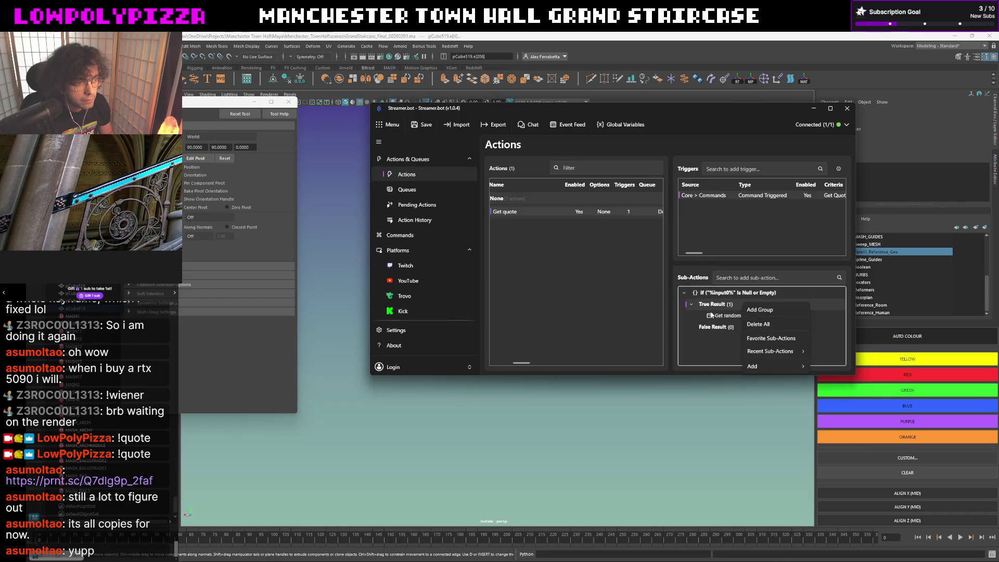
{"action": "left_click", "coordinate": [725, 316]}
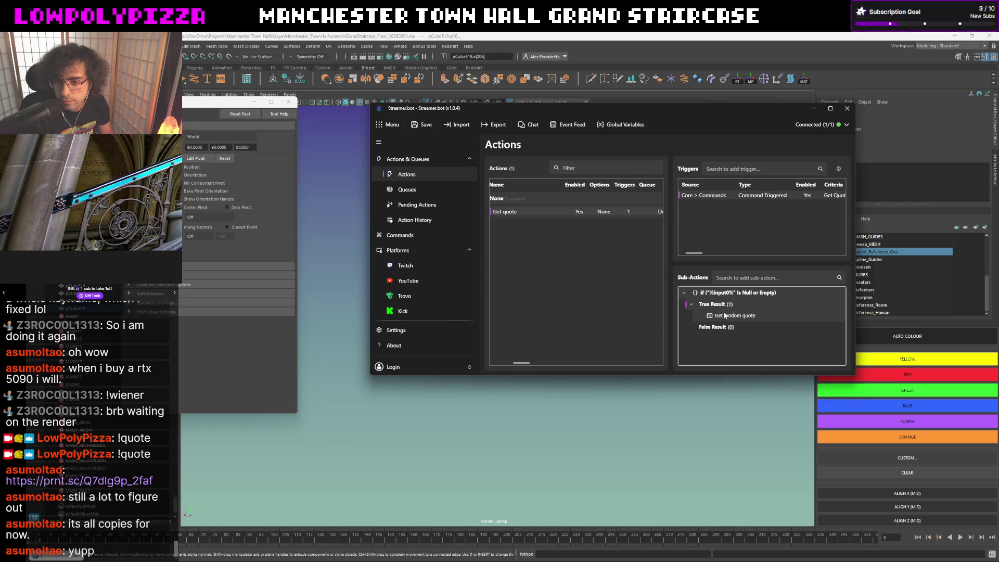
{"action": "right_click", "coordinate": [725, 315]}
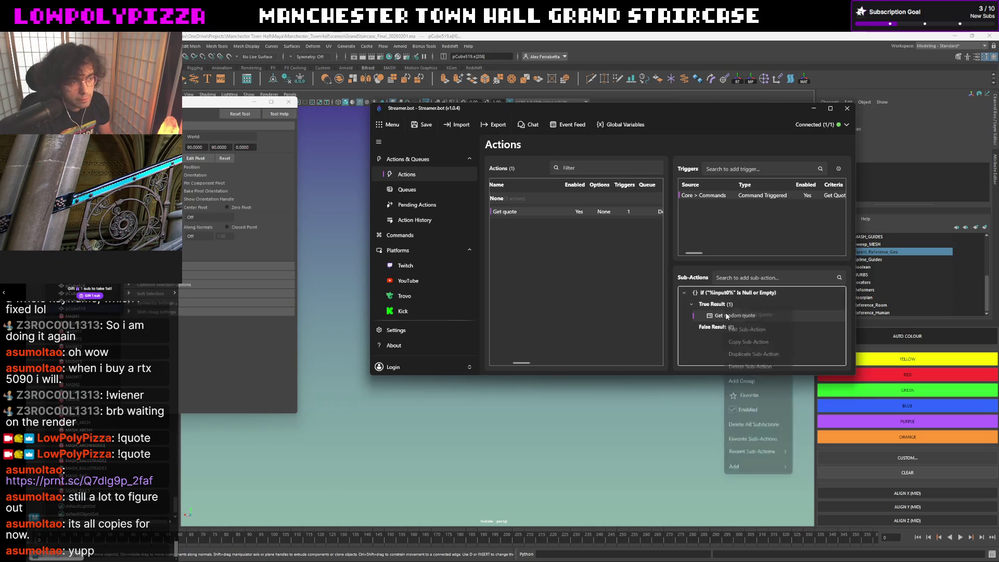
{"action": "left_click", "coordinate": [760, 374]}
{"action": "left_click", "coordinate": [644, 260]}
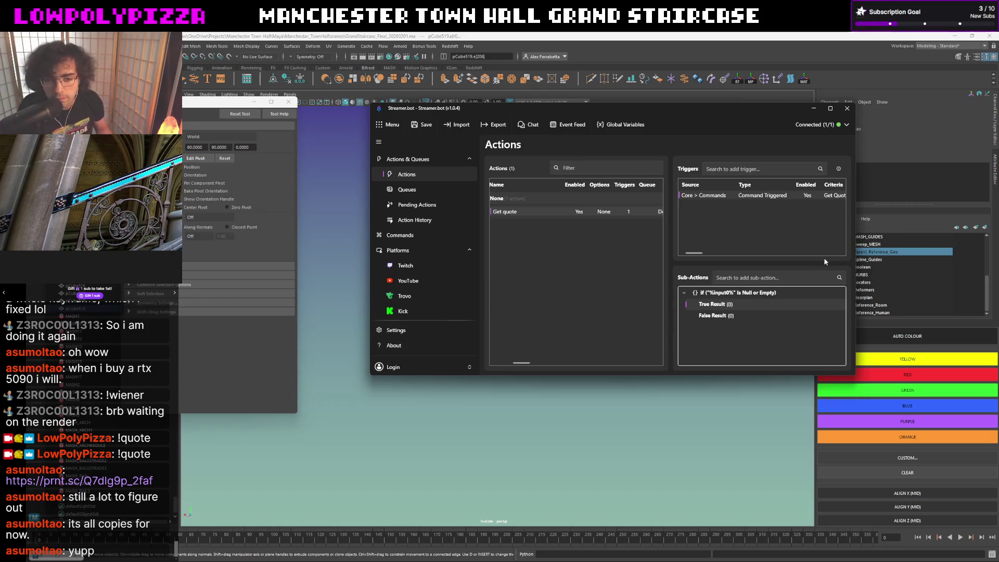
Add a Core > Quotes > Get Quote sub-action with Type Random under True Result.
{"action": "right_click", "coordinate": [726, 312]}
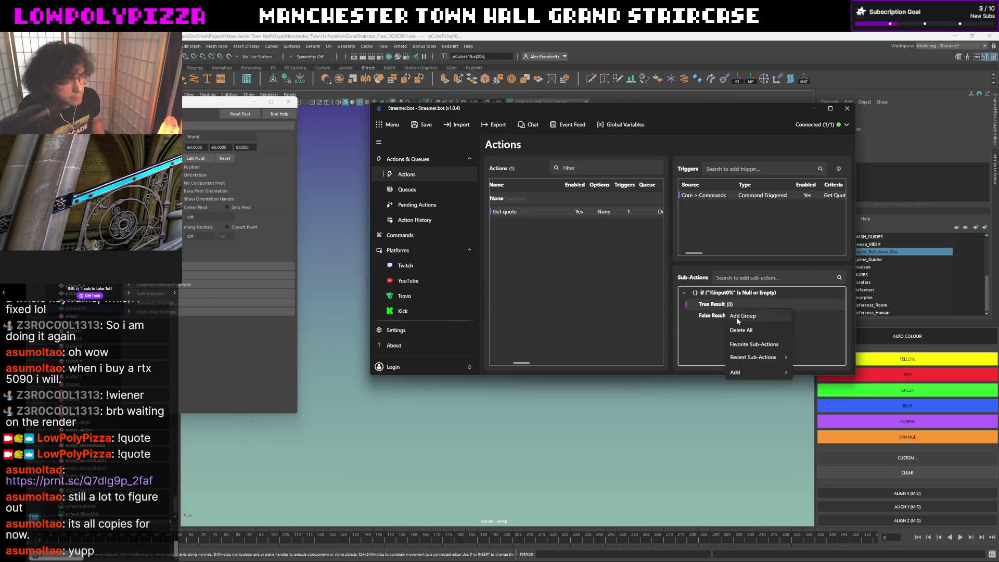
{"action": "mouse_move", "coordinate": [765, 357]}
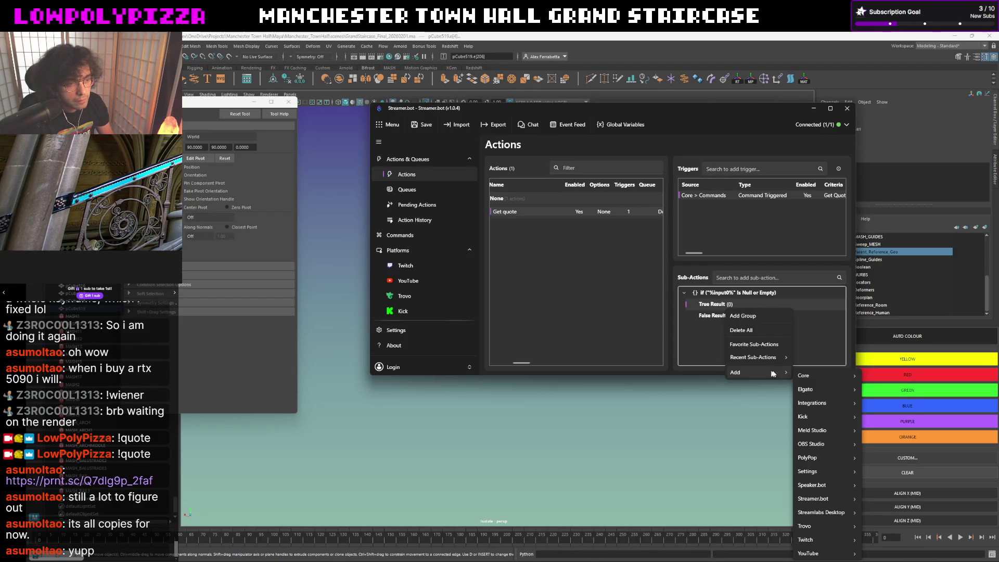
{"action": "mouse_move", "coordinate": [820, 372]}
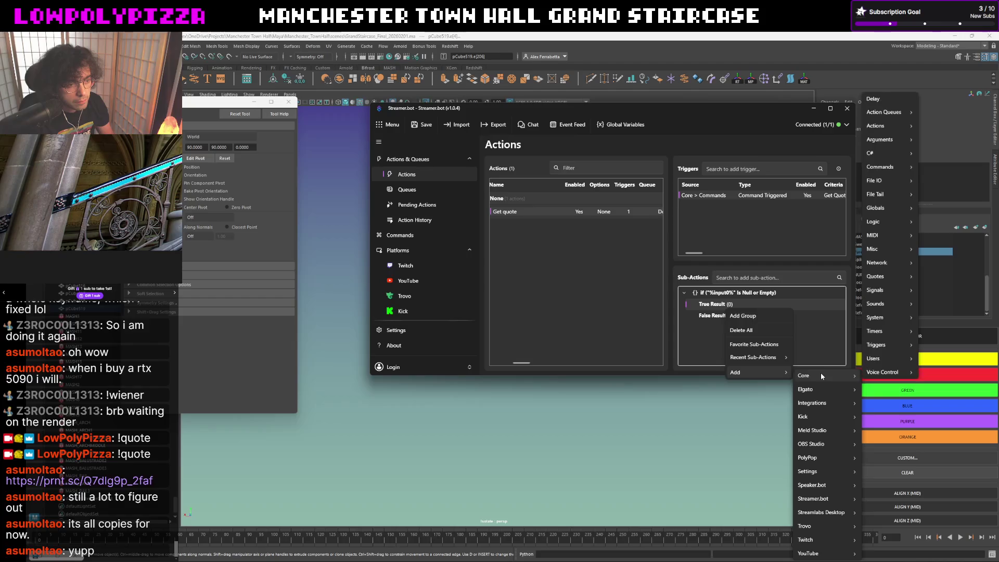
{"action": "mouse_move", "coordinate": [890, 277]}
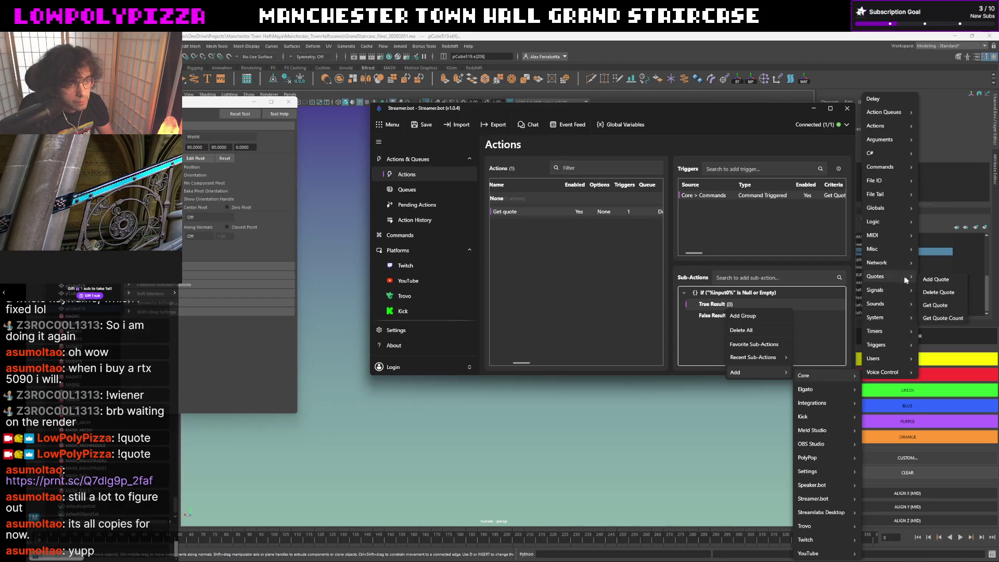
{"action": "left_click", "coordinate": [936, 306]}
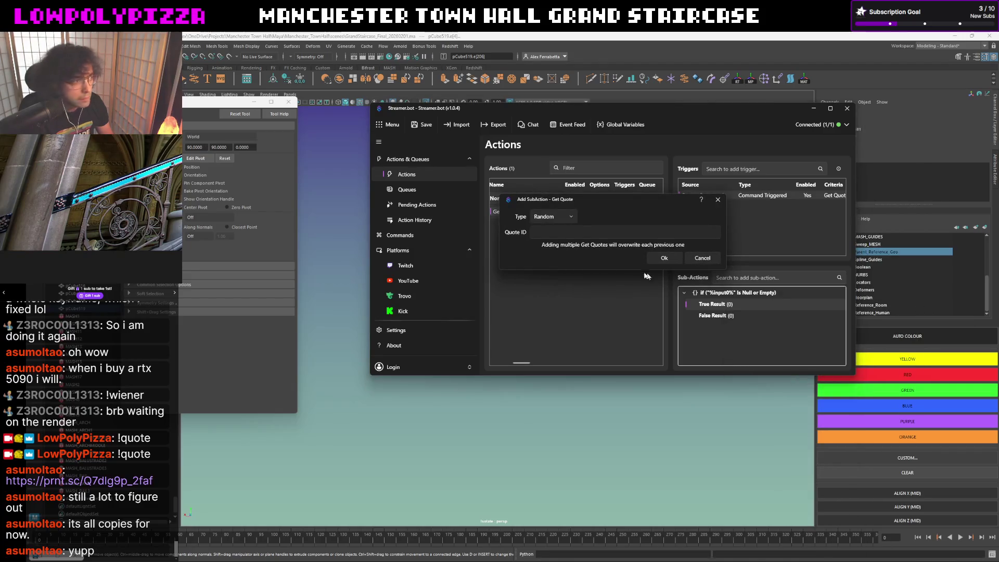
{"action": "left_click", "coordinate": [571, 217]}
{"action": "left_click", "coordinate": [571, 218]}
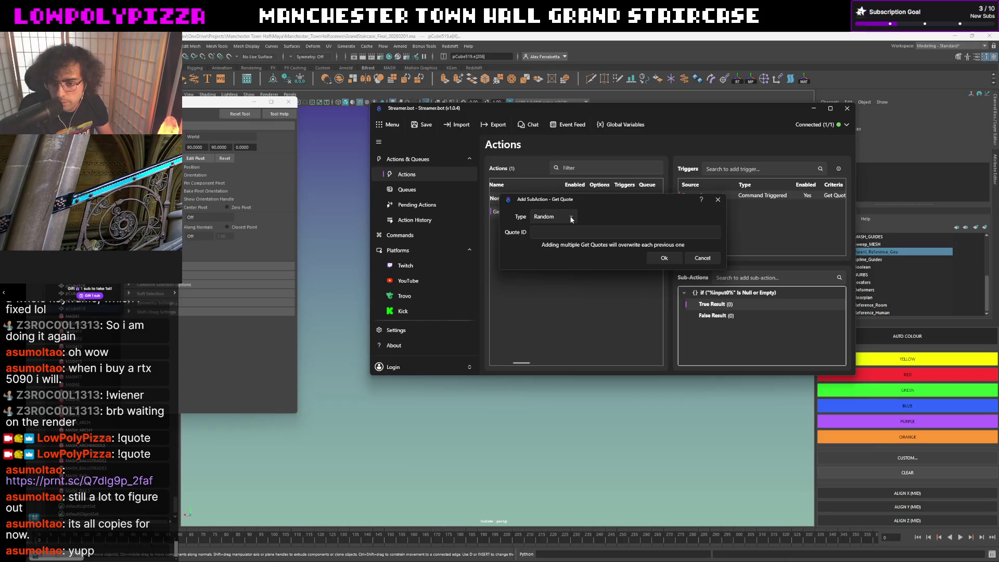
{"action": "left_click", "coordinate": [671, 258]}
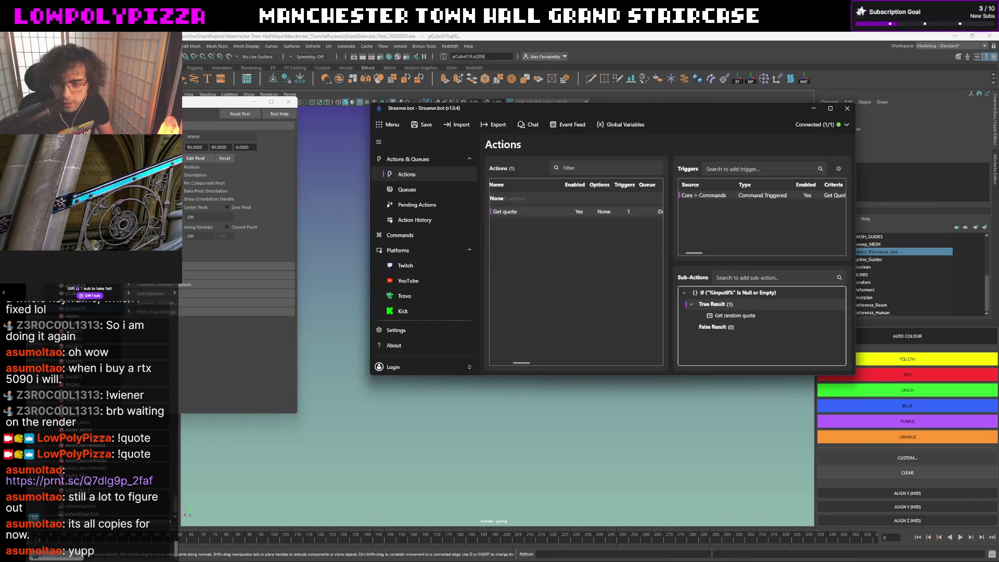
{"action": "right_click", "coordinate": [737, 315]}
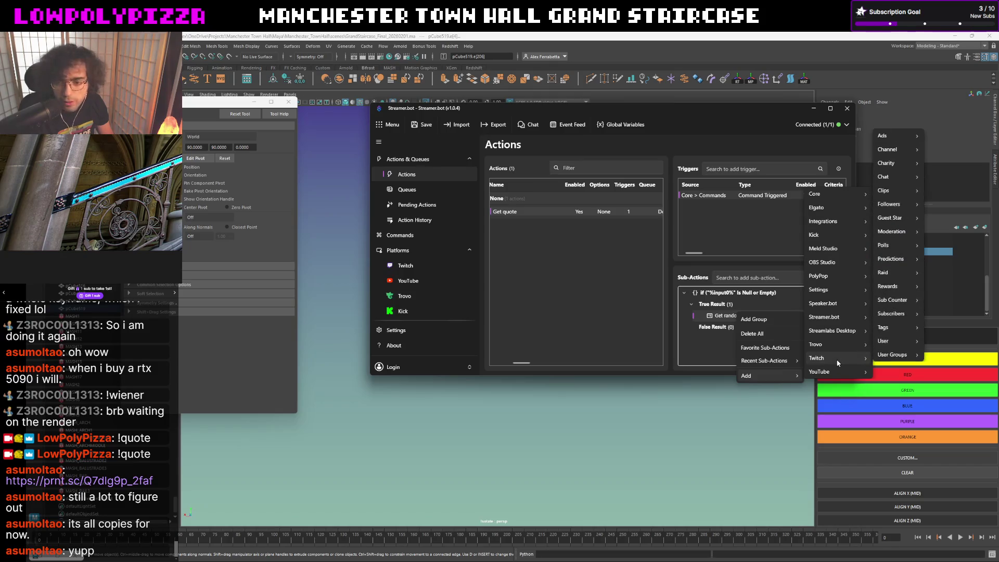
{"action": "mouse_move", "coordinate": [903, 179]}
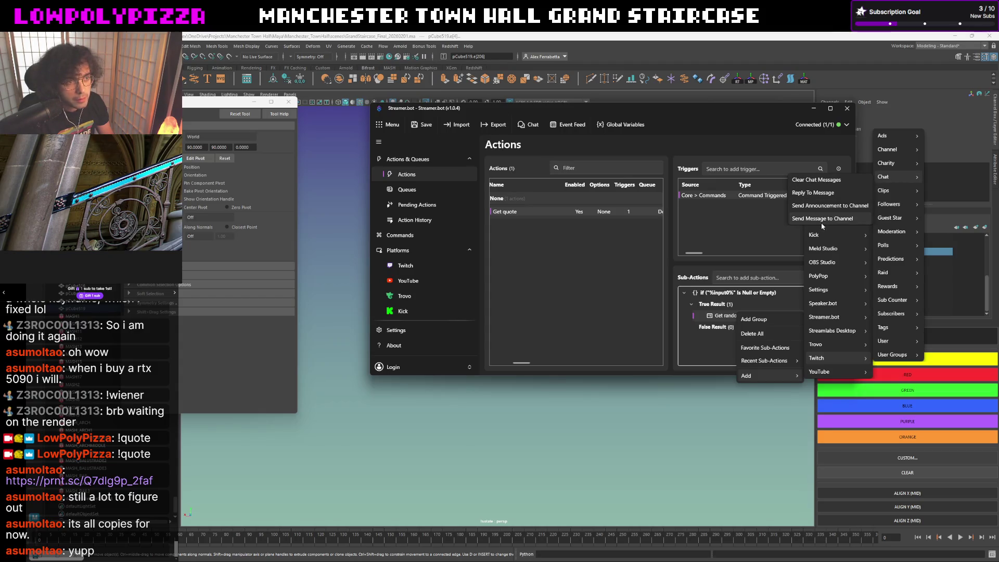
Add a Twitch Send Message to Channel sub-action with message '%quoteId% %quote% - %quoteUser%'.
{"action": "left_click", "coordinate": [821, 221]}
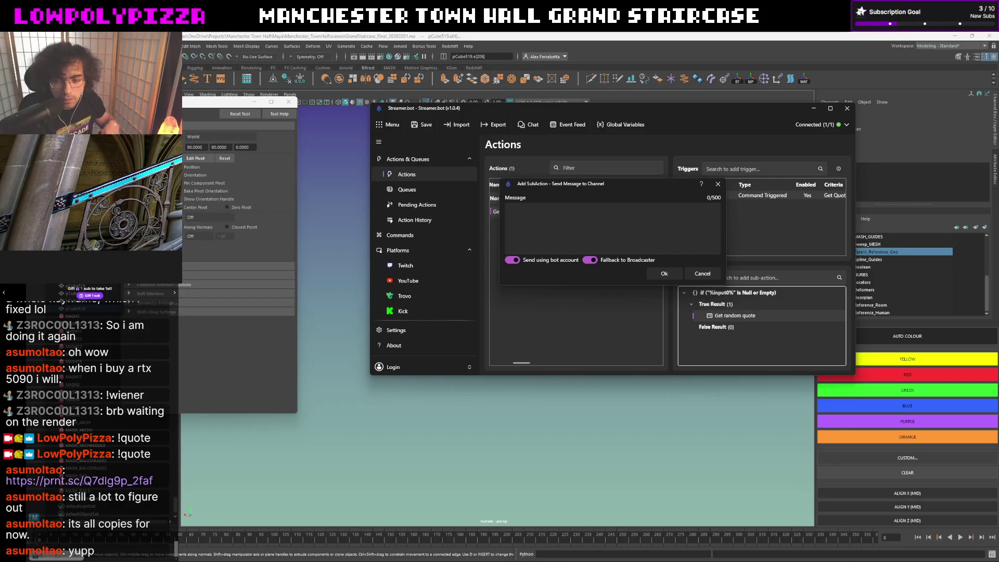
{"action": "left_click", "coordinate": [579, 209]}
{"action": "type", "text": "%quoteId% %quote% - %quoteUser%"}
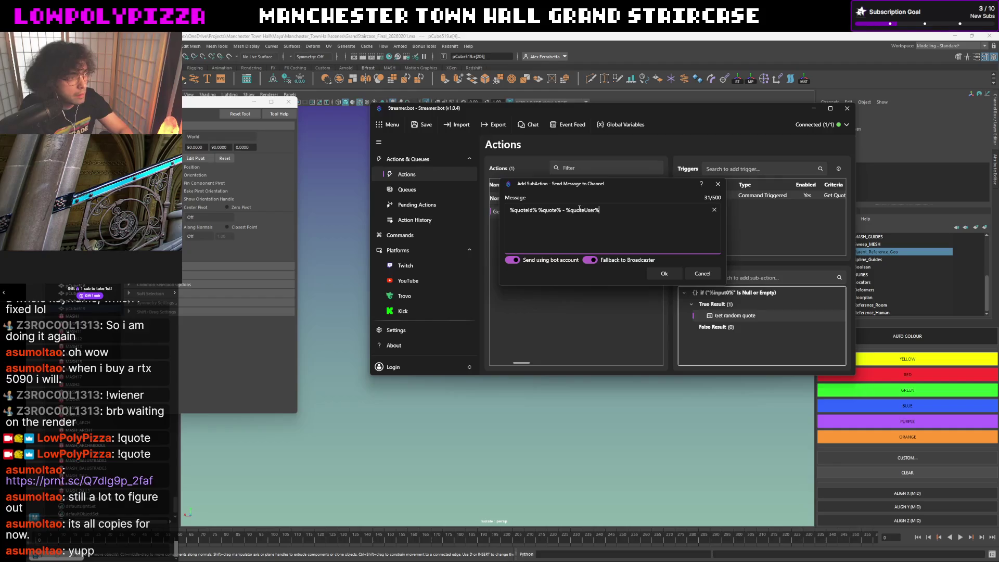
{"action": "left_click", "coordinate": [665, 274]}
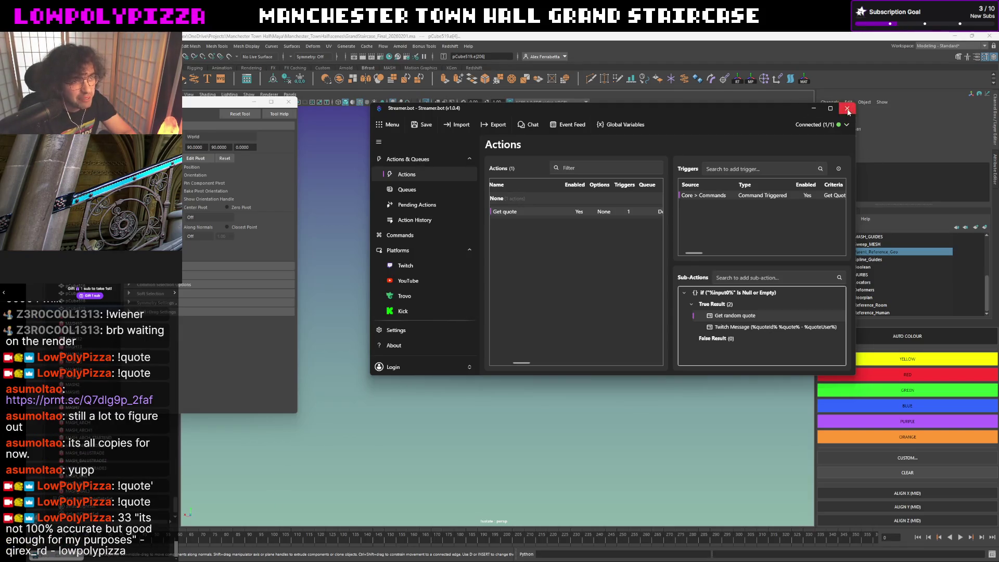
Minimize the Streamer.bot window to return to Maya.
{"action": "left_click", "coordinate": [814, 108]}
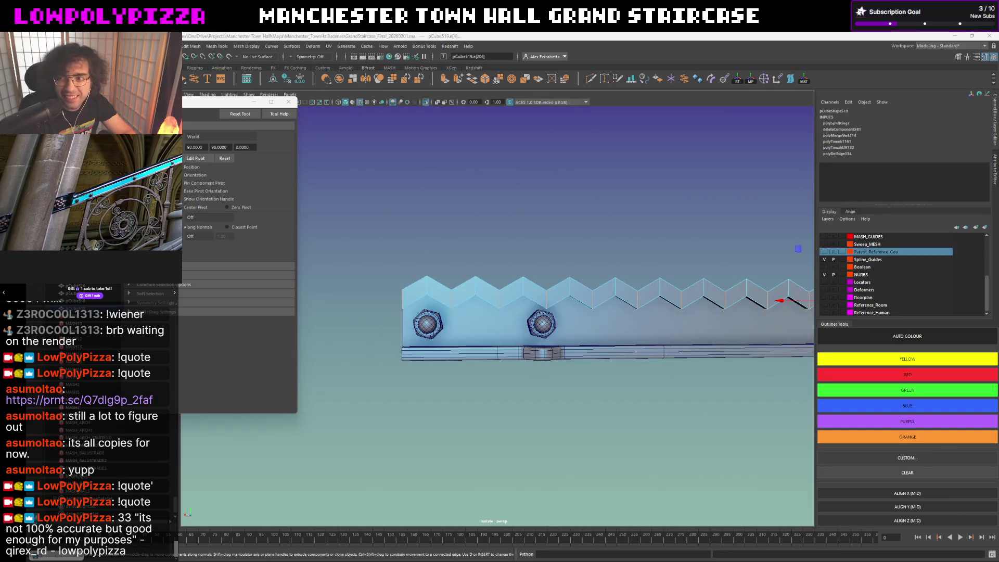
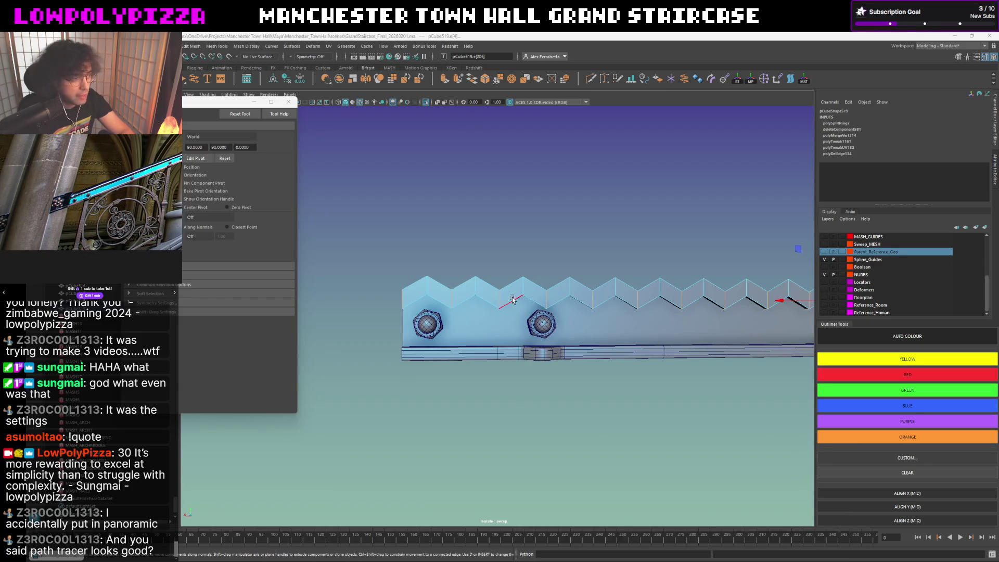
Check the panel with smooth preview, frame it, and select a group of its vertices.
{"action": "right_click_drag", "start_coordinate": [512, 299], "coordinate": [546, 274]}
{"action": "key", "text": "3"}
{"action": "key", "text": "1"}
{"action": "mouse_move", "coordinate": [548, 260]}
{"action": "left_mouse_down", "text": "alt"}
{"action": "mouse_move", "coordinate": [571, 265]}
{"action": "mouse_move", "coordinate": [583, 282]}
{"action": "mouse_move", "coordinate": [544, 310]}
{"action": "mouse_move", "coordinate": [574, 295]}
{"action": "mouse_move", "coordinate": [511, 302]}
{"action": "mouse_move", "coordinate": [484, 263]}
{"action": "mouse_move", "coordinate": [505, 338]}
{"action": "mouse_move", "coordinate": [494, 326]}
{"action": "left_mouse_up", "text": "alt"}
{"action": "key", "text": "w"}
{"action": "key", "text": "f"}
{"action": "key", "text": "F9"}
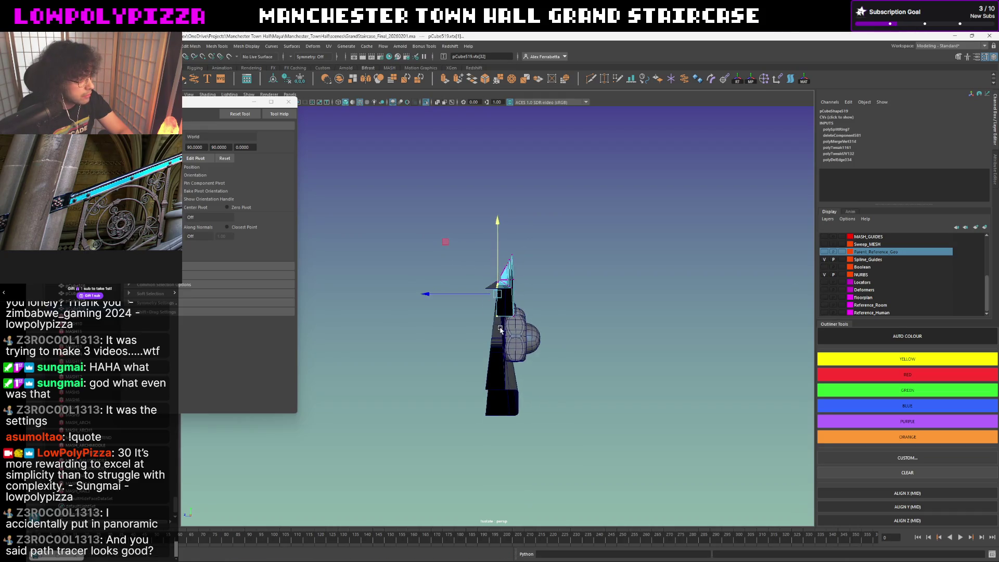
{"action": "mouse_move", "coordinate": [470, 246]}
{"action": "left_mouse_down"}
{"action": "mouse_move", "coordinate": [503, 349]}
{"action": "mouse_move", "coordinate": [483, 311]}
{"action": "mouse_move", "coordinate": [507, 313]}
{"action": "mouse_move", "coordinate": [457, 313]}
{"action": "mouse_move", "coordinate": [470, 363]}
{"action": "mouse_move", "coordinate": [590, 308]}
{"action": "left_mouse_up"}
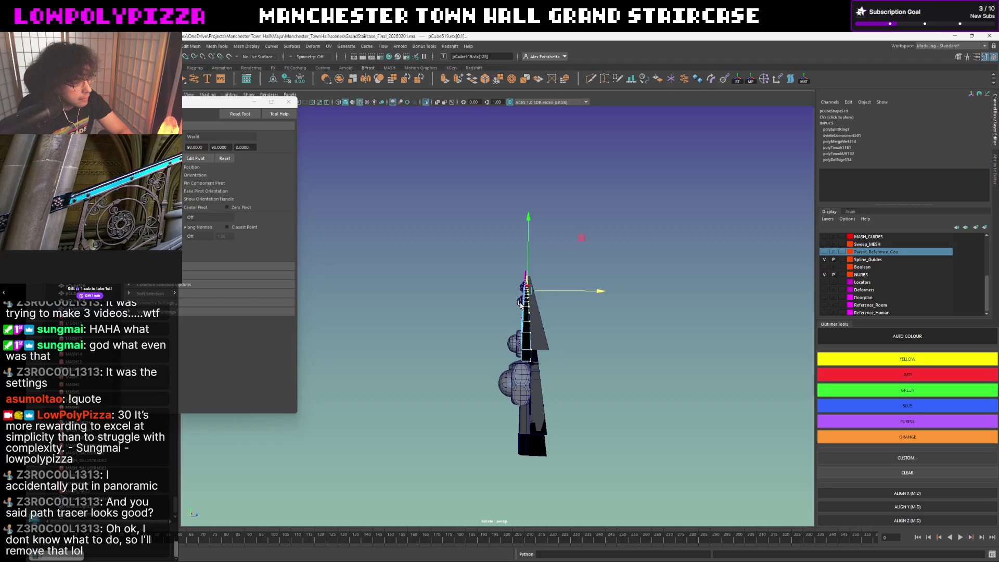
{"action": "scroll", "coordinate": [524, 312], "scroll_direction": "up", "scroll_amount": 5}
{"action": "mouse_move", "coordinate": [524, 312]}
{"action": "left_mouse_down", "text": "alt"}
{"action": "mouse_move", "coordinate": [594, 312]}
{"action": "mouse_move", "coordinate": [474, 311]}
{"action": "left_mouse_up", "text": "alt"}
Leave component mode, pick the stringer panel, and select an edge on its zigzag top.
{"action": "right_click", "coordinate": [598, 312]}
{"action": "left_click", "coordinate": [551, 303]}
{"action": "scroll", "coordinate": [548, 323], "scroll_direction": "down", "scroll_amount": 3}
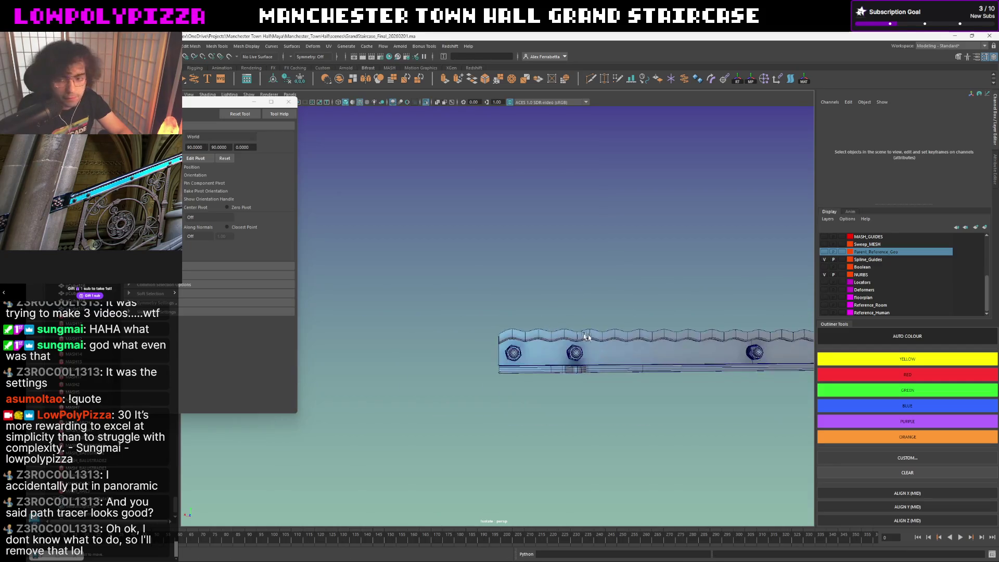
{"action": "scroll", "coordinate": [595, 333], "scroll_direction": "up", "scroll_amount": 4}
{"action": "left_click", "coordinate": [563, 345]}
{"action": "key", "text": "1"}
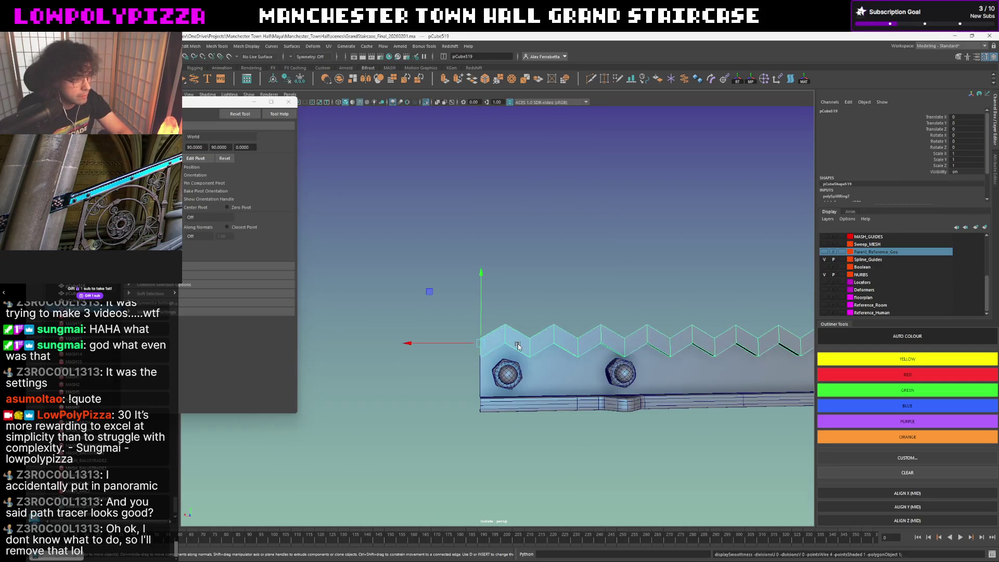
{"action": "right_click_drag", "start_coordinate": [527, 359], "coordinate": [526, 342]}
{"action": "left_click", "coordinate": [526, 342]}
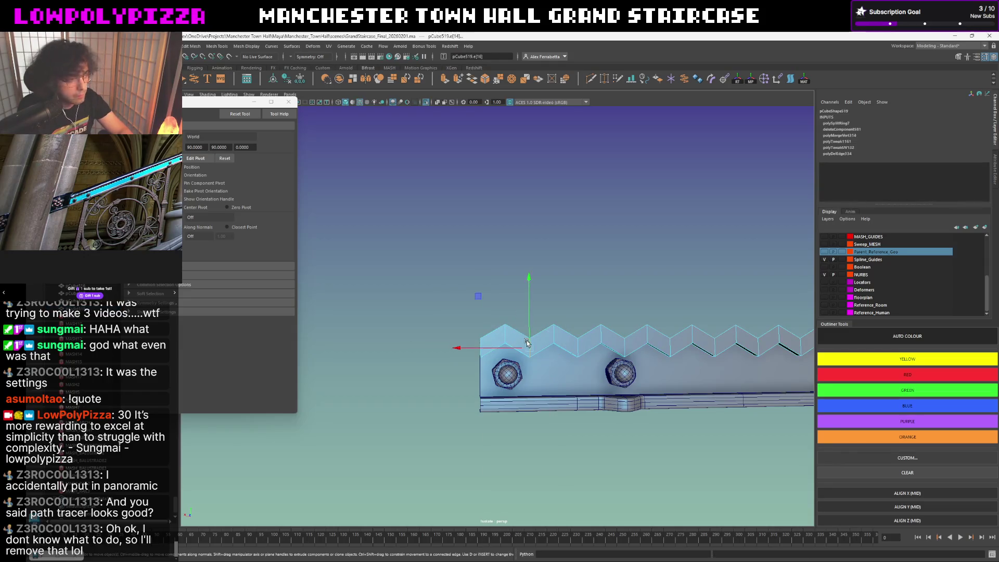
{"action": "mouse_move", "coordinate": [565, 349]}
{"action": "left_mouse_down", "text": "alt"}
{"action": "mouse_move", "coordinate": [569, 306]}
{"action": "mouse_move", "coordinate": [606, 291]}
{"action": "mouse_move", "coordinate": [603, 304]}
{"action": "mouse_move", "coordinate": [583, 290]}
{"action": "left_mouse_up", "text": "alt"}
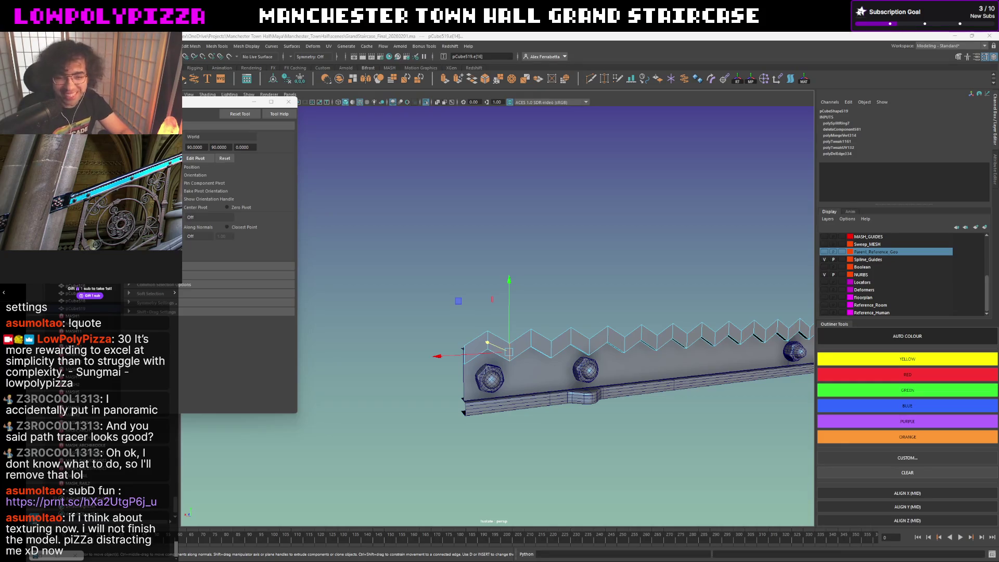
Select two neighbouring edges along the stringer's zigzag top.
{"action": "mouse_move", "coordinate": [476, 300]}
{"action": "left_mouse_down", "text": "alt"}
{"action": "mouse_move", "coordinate": [465, 300]}
{"action": "mouse_move", "coordinate": [547, 239]}
{"action": "left_mouse_up", "text": "alt"}
{"action": "right_click", "coordinate": [547, 238]}
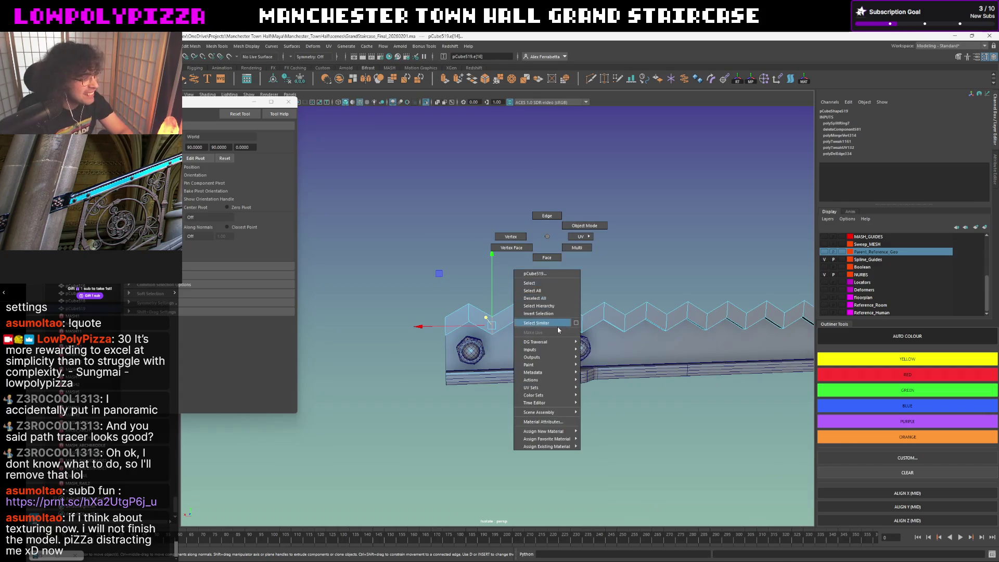
{"action": "left_click", "coordinate": [542, 323]}
{"action": "left_click_drag", "start_coordinate": [558, 270], "coordinate": [565, 245], "text": "alt"}
{"action": "right_click", "coordinate": [565, 244]}
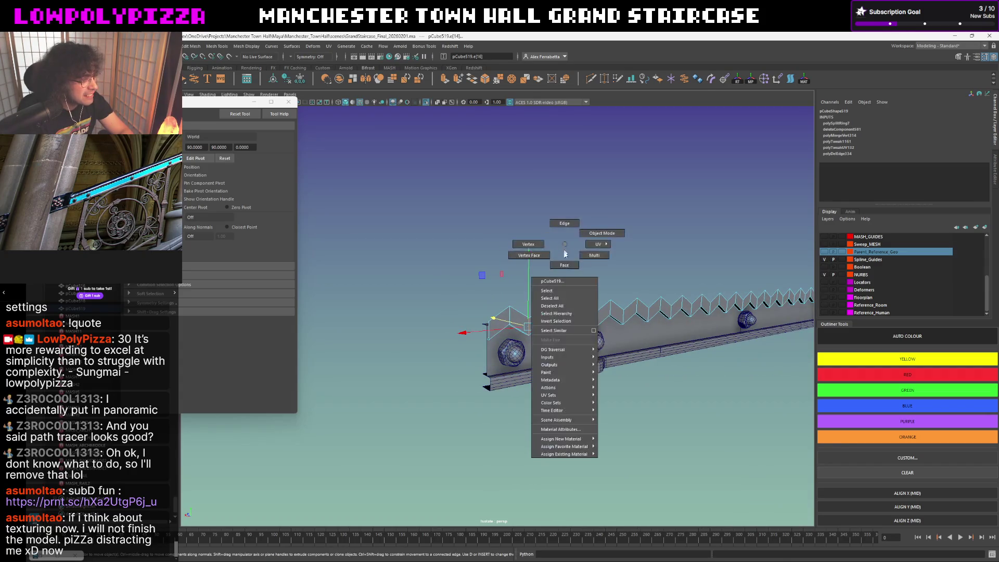
{"action": "left_click", "coordinate": [565, 331]}
{"action": "left_click_drag", "start_coordinate": [564, 331], "coordinate": [511, 313], "text": "alt"}
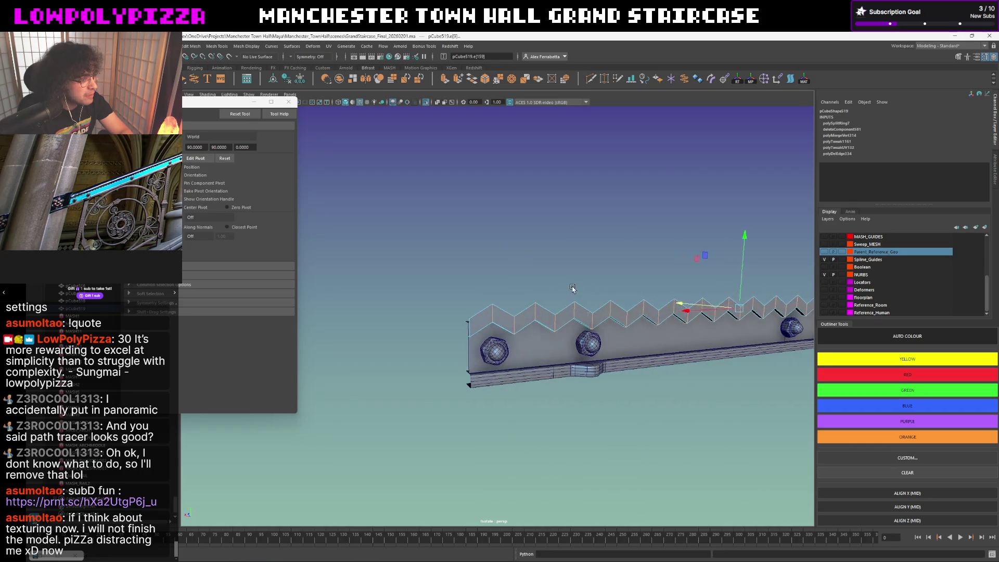
{"action": "left_click", "coordinate": [511, 313]}
{"action": "left_click", "coordinate": [556, 316], "text": "shift"}
{"action": "right_click_drag", "start_coordinate": [579, 224], "coordinate": [579, 224]}
Select alternate zigzag edges with Bonus Tools > Modeling > Select Every N-th Edge in Loop/Ring.
{"action": "left_click", "coordinate": [424, 46]}
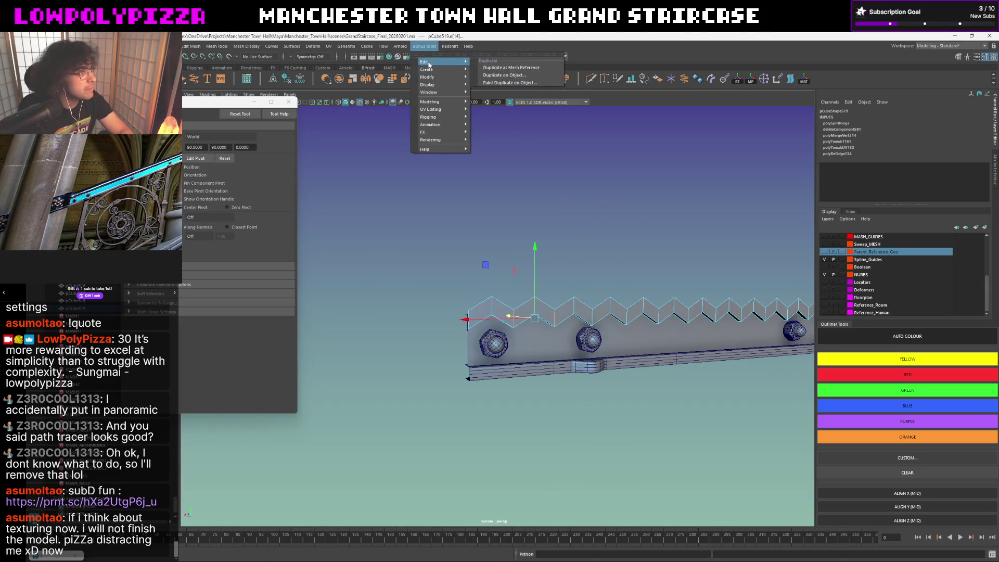
{"action": "mouse_move", "coordinate": [445, 102]}
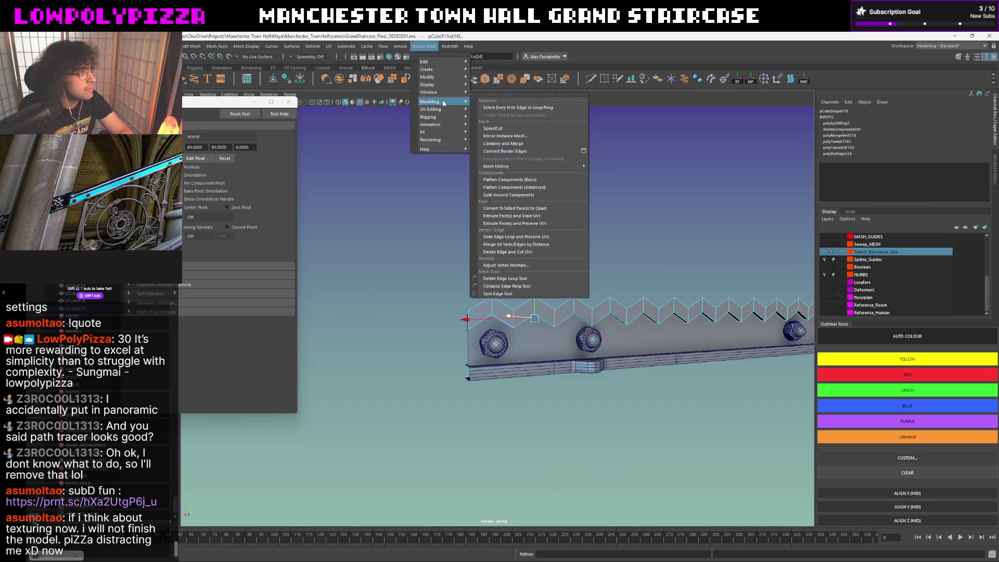
{"action": "left_click", "coordinate": [518, 107]}
{"action": "left_click_drag", "start_coordinate": [585, 219], "coordinate": [511, 227], "text": "alt"}
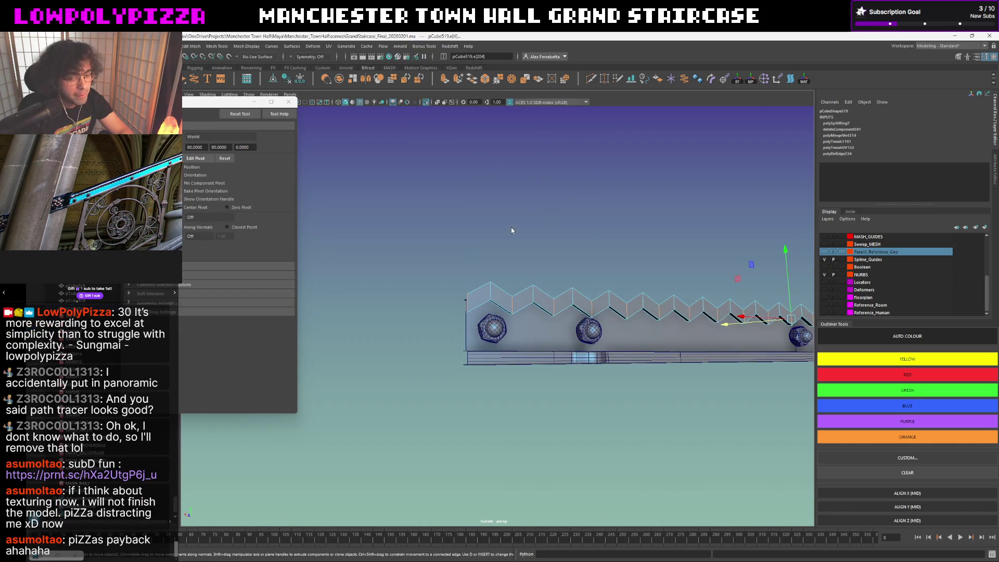
{"action": "right_click_drag", "start_coordinate": [511, 228], "coordinate": [511, 230], "text": "shift"}
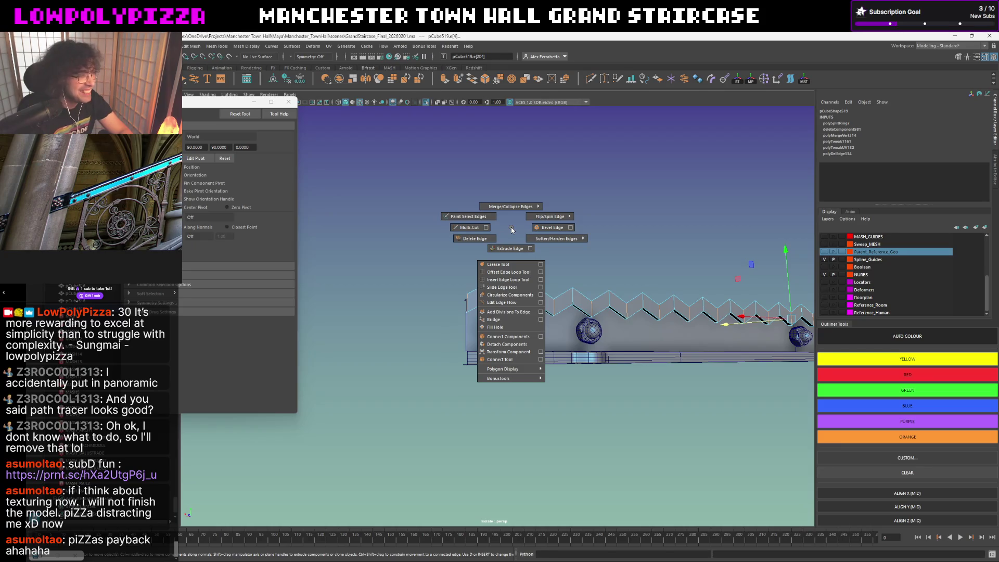
Convert to contiguous edges and bevel them with chamfer off at fraction 0.18.
{"action": "mouse_move", "coordinate": [512, 230]}
{"action": "right_mouse_down", "text": "shift"}
{"action": "mouse_move", "coordinate": [513, 196]}
{"action": "mouse_move", "coordinate": [471, 183]}
{"action": "right_mouse_up", "text": "shift"}
{"action": "left_click_drag", "start_coordinate": [541, 199], "coordinate": [561, 200], "text": "alt"}
{"action": "right_click_drag", "start_coordinate": [554, 207], "coordinate": [571, 223], "text": "shift"}
{"action": "left_click", "coordinate": [682, 352]}
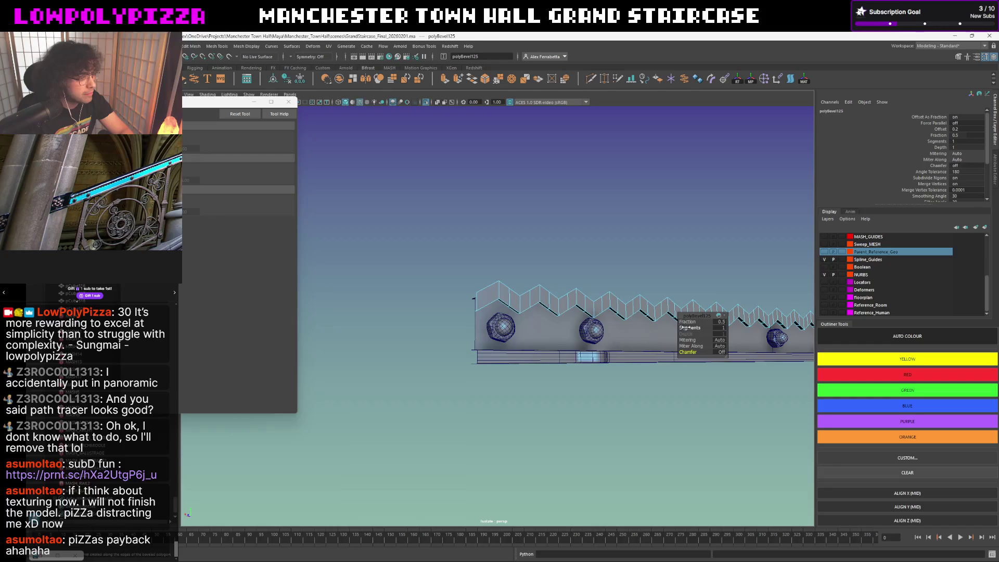
{"action": "mouse_move", "coordinate": [682, 321]}
{"action": "left_mouse_down"}
{"action": "mouse_move", "coordinate": [614, 266]}
{"action": "mouse_move", "coordinate": [599, 267]}
{"action": "left_mouse_up"}
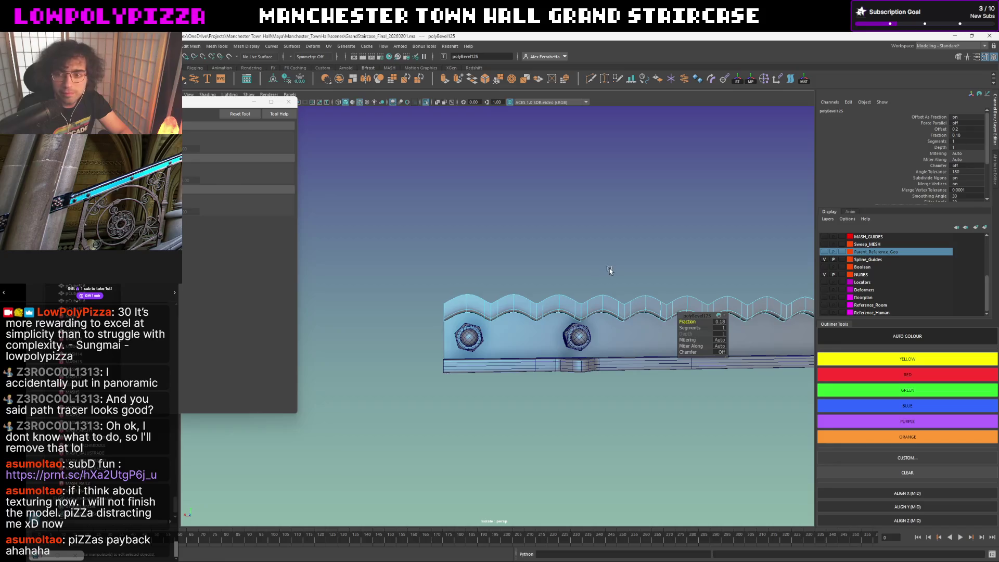
Turn chamfer back on and lower the bevel fraction to 0.04, checking the smoothed scallops.
{"action": "key", "text": "1"}
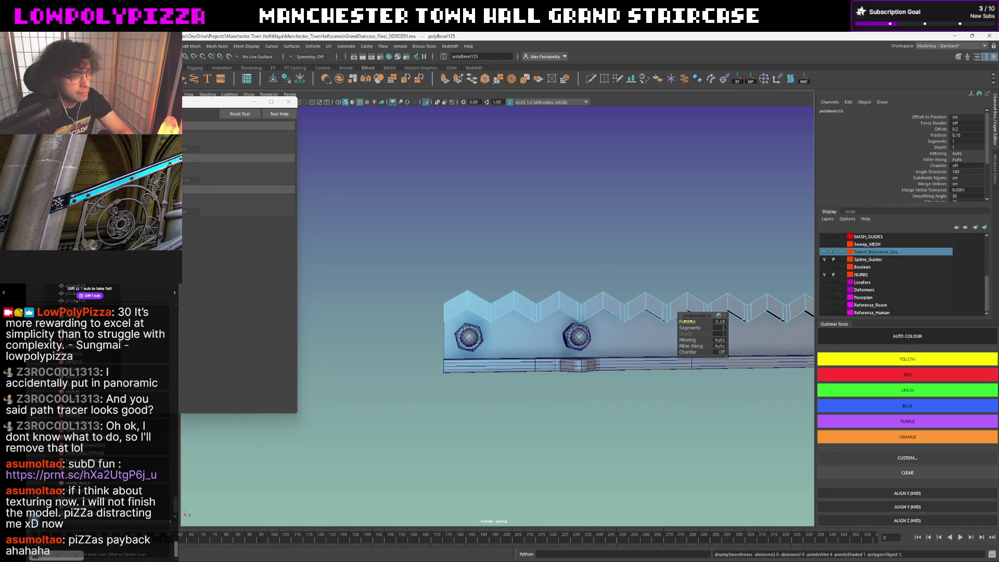
{"action": "left_click_drag", "start_coordinate": [688, 352], "coordinate": [713, 352]}
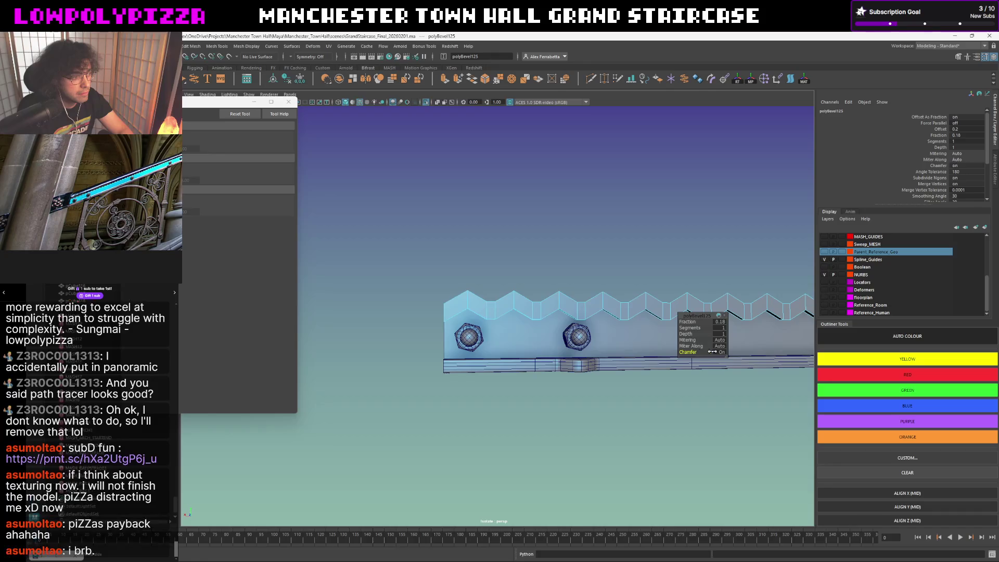
{"action": "left_click_drag", "start_coordinate": [684, 323], "coordinate": [687, 322]}
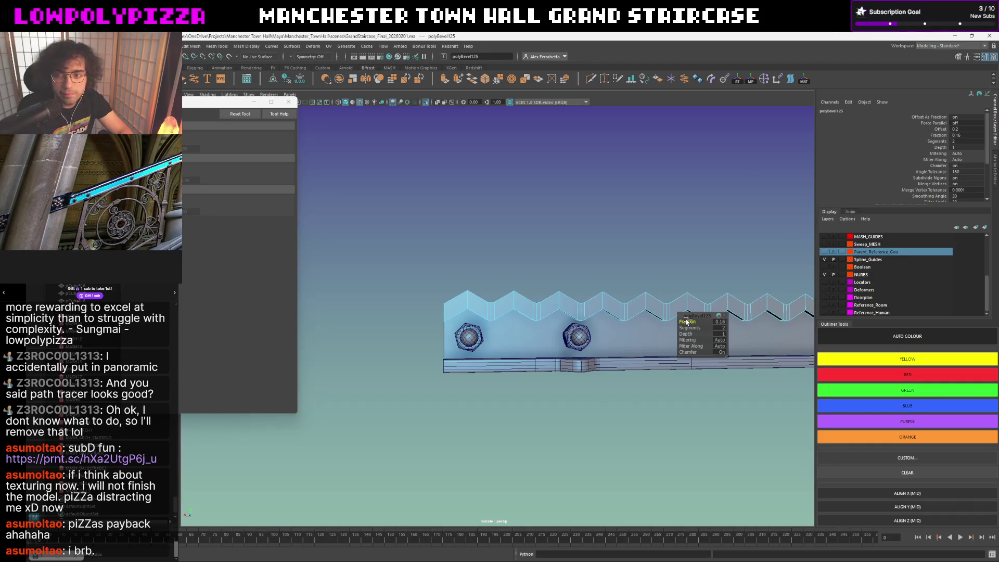
{"action": "left_click_drag", "start_coordinate": [686, 323], "coordinate": [684, 322]}
{"action": "key", "text": "3"}
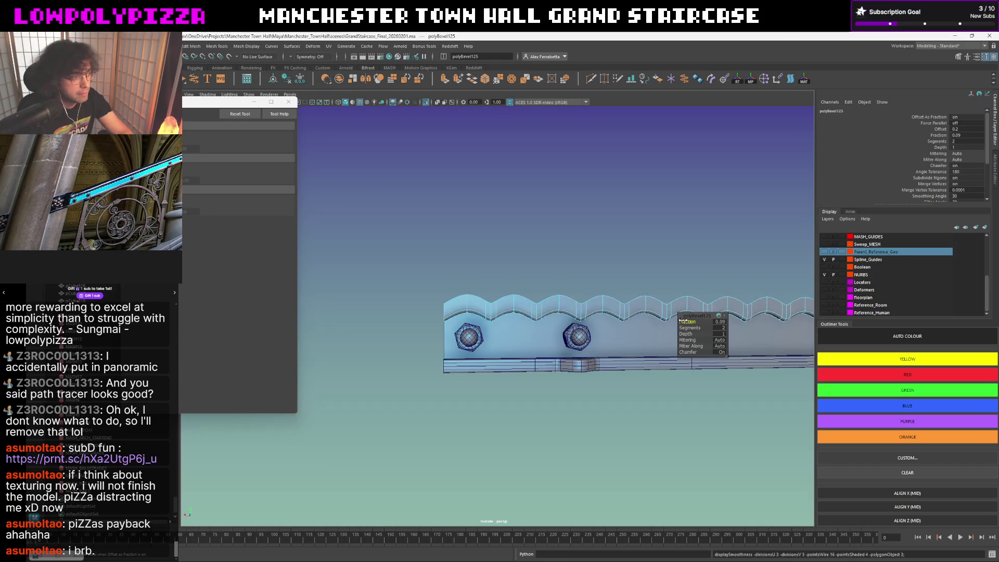
{"action": "key", "text": "1"}
{"action": "key", "text": "3"}
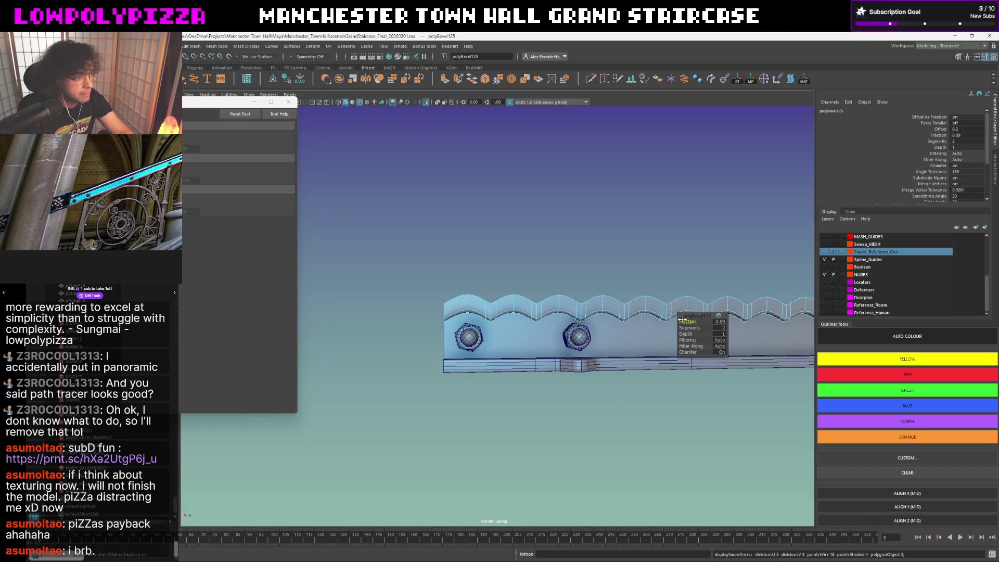
{"action": "key", "text": "1"}
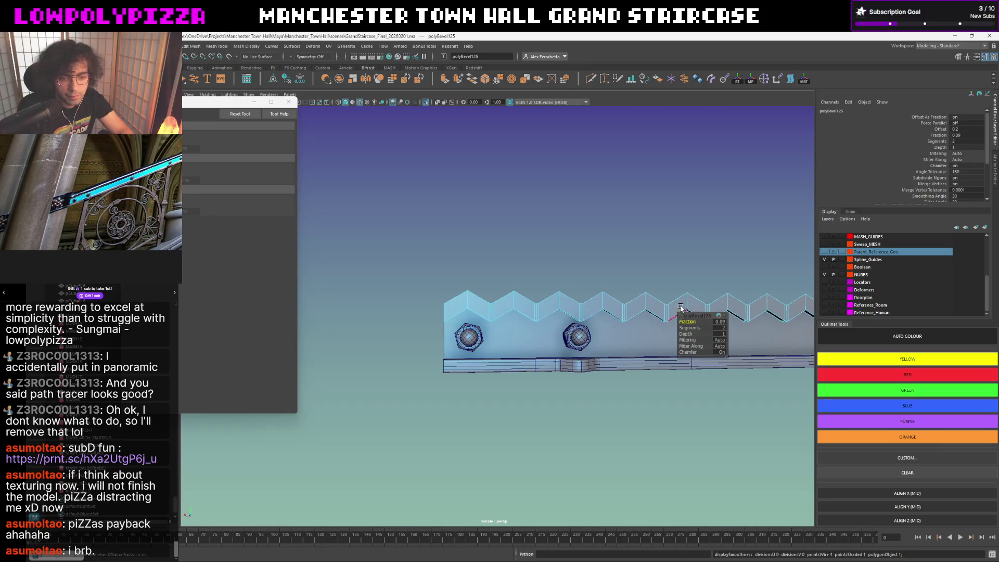
{"action": "left_click_drag", "start_coordinate": [575, 266], "coordinate": [577, 265], "text": "alt"}
{"action": "left_click_drag", "start_coordinate": [691, 322], "coordinate": [688, 321]}
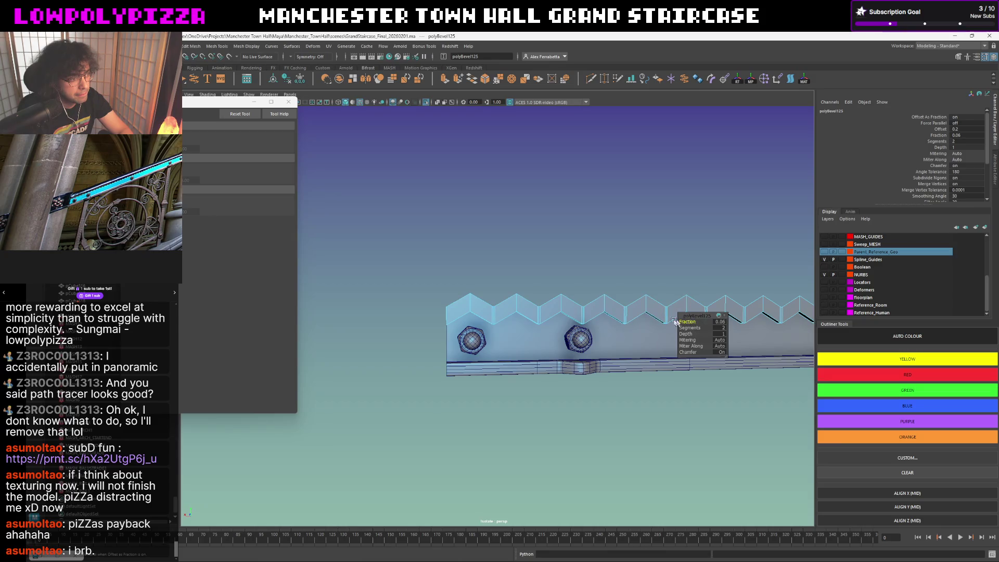
{"action": "key", "text": "3"}
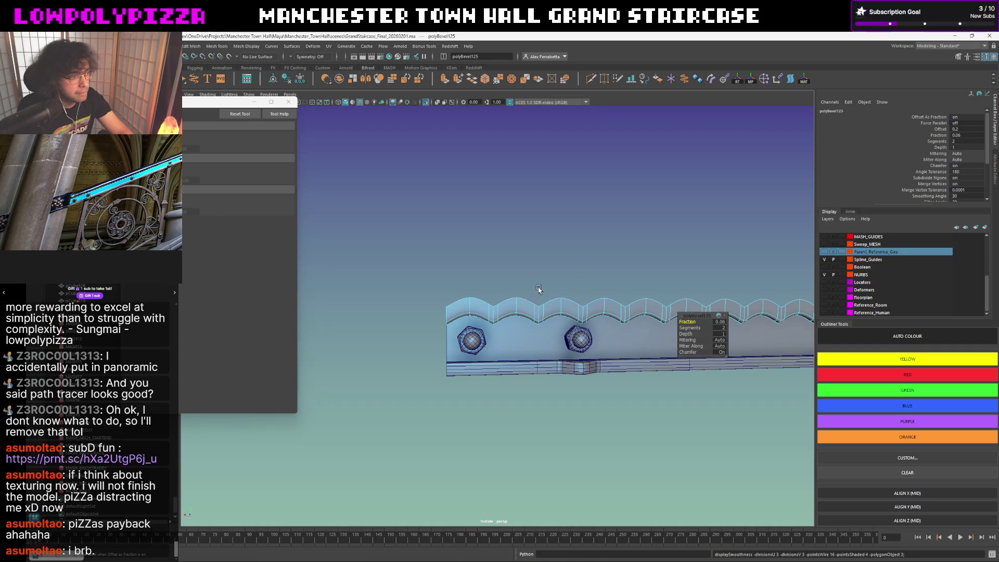
{"action": "key", "text": "1"}
{"action": "left_click", "coordinate": [472, 307]}
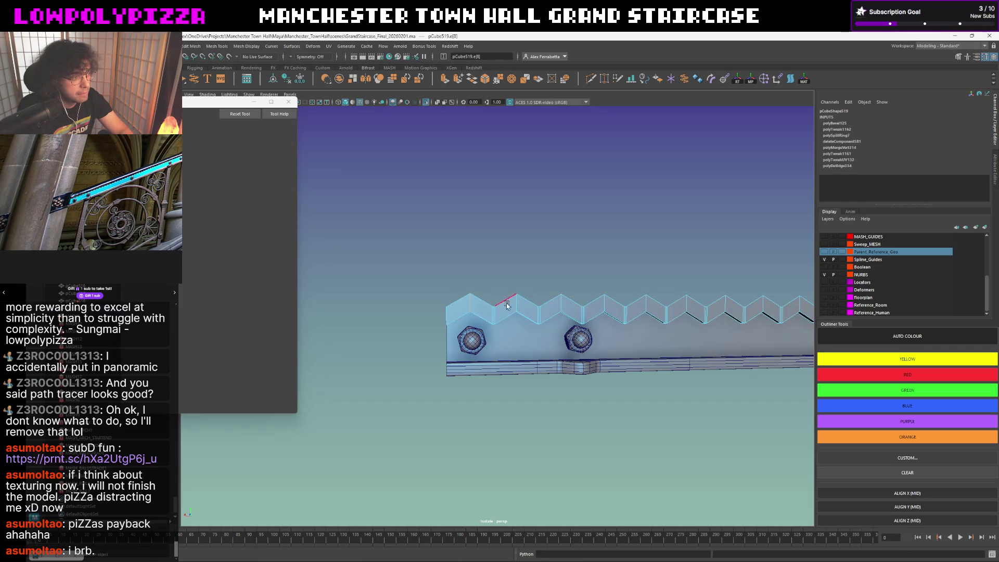
Select the other set of alternate zigzag edges with Select Every N-th Edge in Loop/Ring.
{"action": "right_click", "coordinate": [525, 239]}
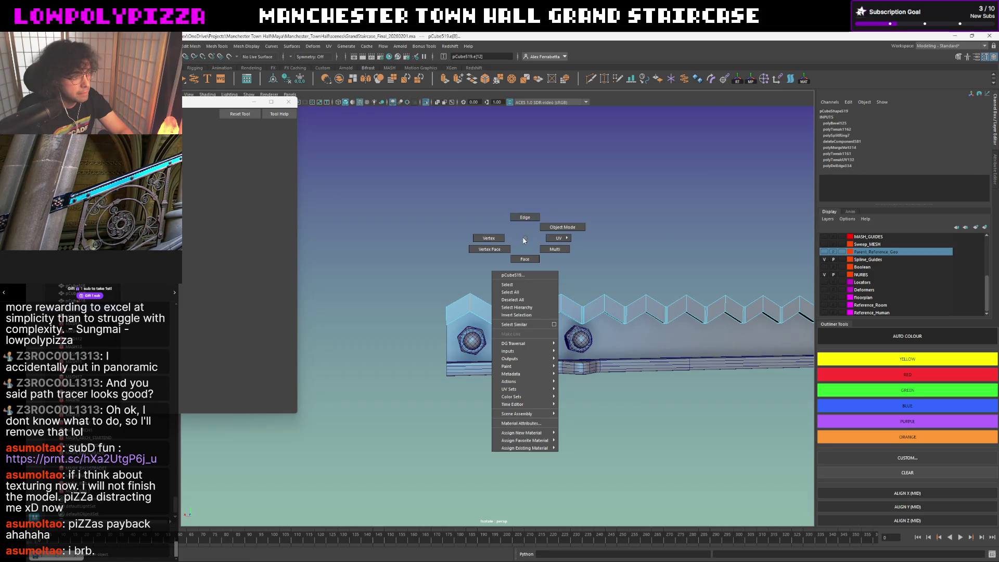
{"action": "left_click", "coordinate": [524, 240]}
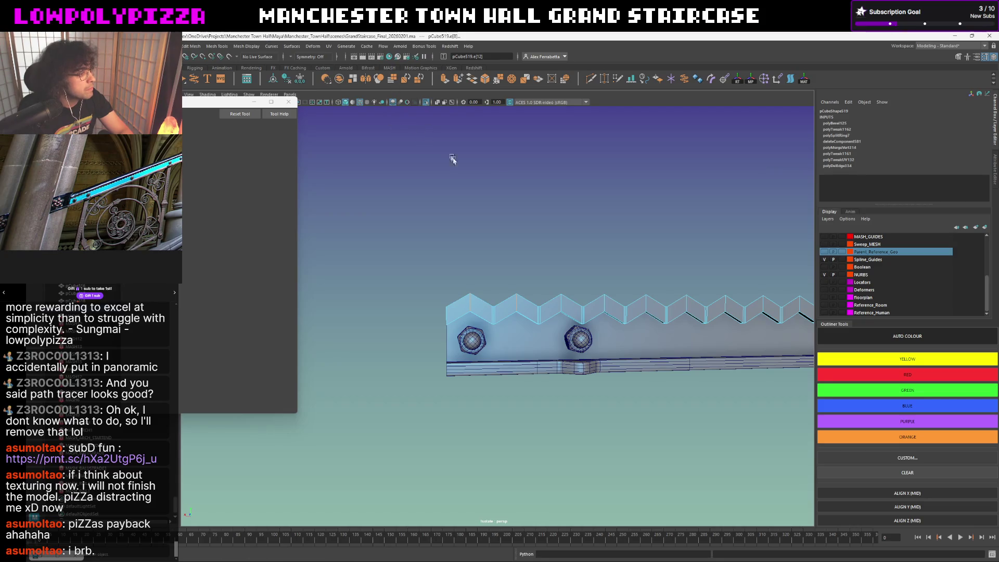
{"action": "mouse_move", "coordinate": [492, 205]}
{"action": "left_mouse_down", "text": "alt"}
{"action": "mouse_move", "coordinate": [495, 232]}
{"action": "mouse_move", "coordinate": [512, 233]}
{"action": "mouse_move", "coordinate": [476, 227]}
{"action": "left_mouse_up", "text": "alt"}
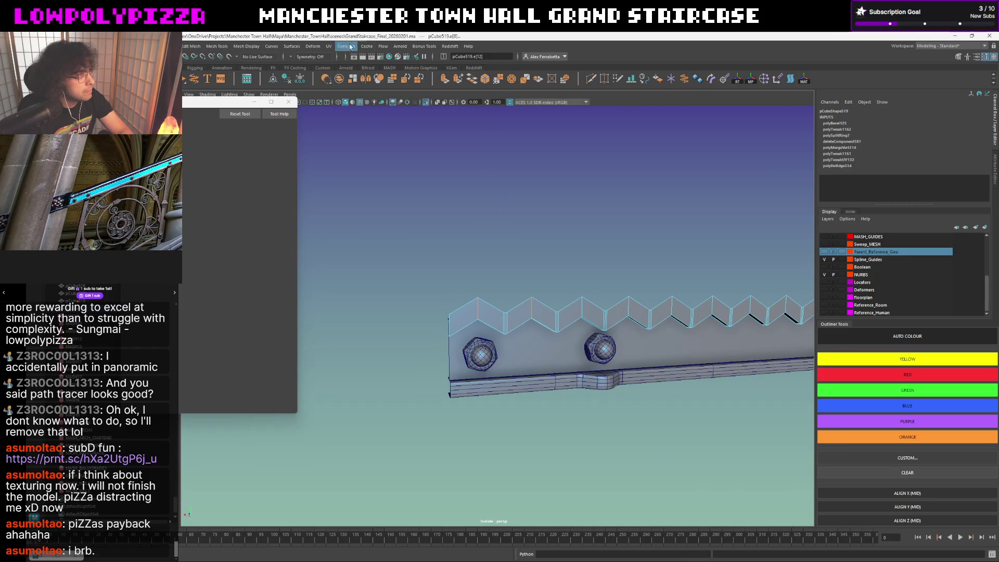
{"action": "left_click", "coordinate": [416, 48]}
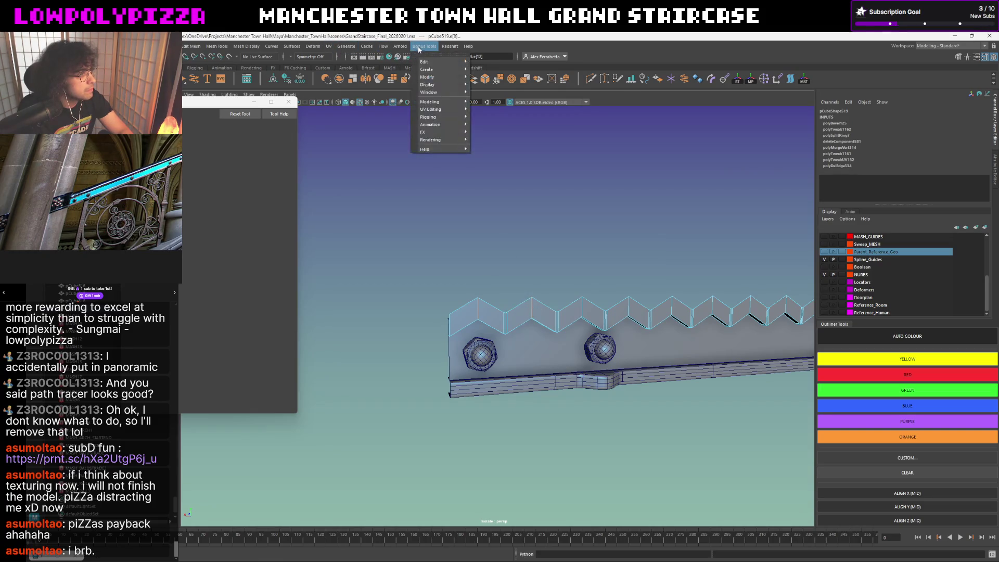
{"action": "mouse_move", "coordinate": [461, 102]}
{"action": "left_click", "coordinate": [521, 108]}
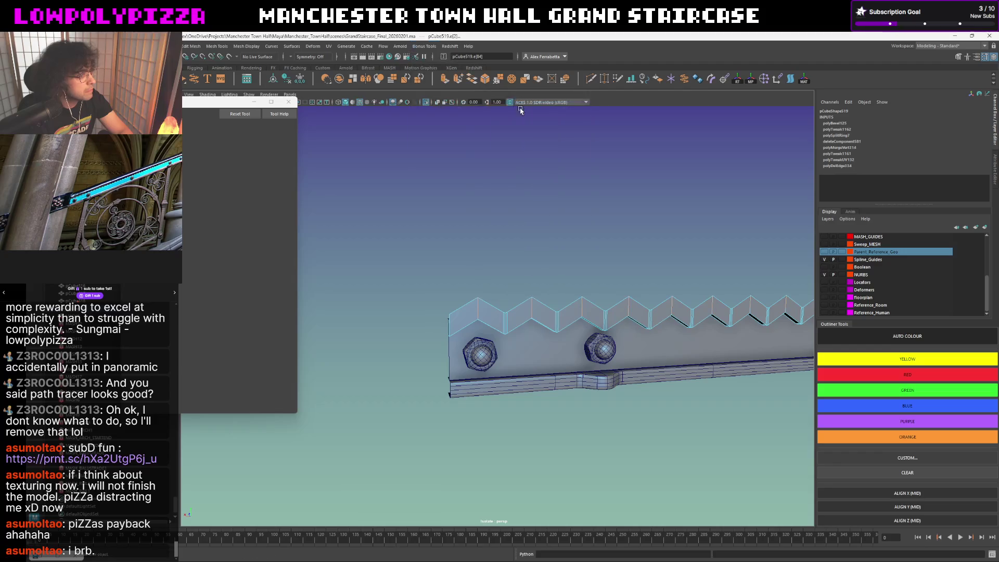
Convert those edges to contiguous edges and apply Bevel Edge to them.
{"action": "mouse_move", "coordinate": [513, 195]}
{"action": "right_mouse_down"}
{"action": "mouse_move", "coordinate": [512, 159]}
{"action": "mouse_move", "coordinate": [457, 146]}
{"action": "right_mouse_up"}
{"action": "left_click_drag", "start_coordinate": [457, 146], "coordinate": [509, 183], "text": "alt"}
{"action": "right_click_drag", "start_coordinate": [509, 182], "coordinate": [535, 188], "text": "shift"}
{"action": "left_click", "coordinate": [692, 327]}
Give the second bevel 2 segments at 0.5 fraction and check it smoothed.
{"action": "middle_click_drag", "start_coordinate": [660, 316], "coordinate": [664, 316]}
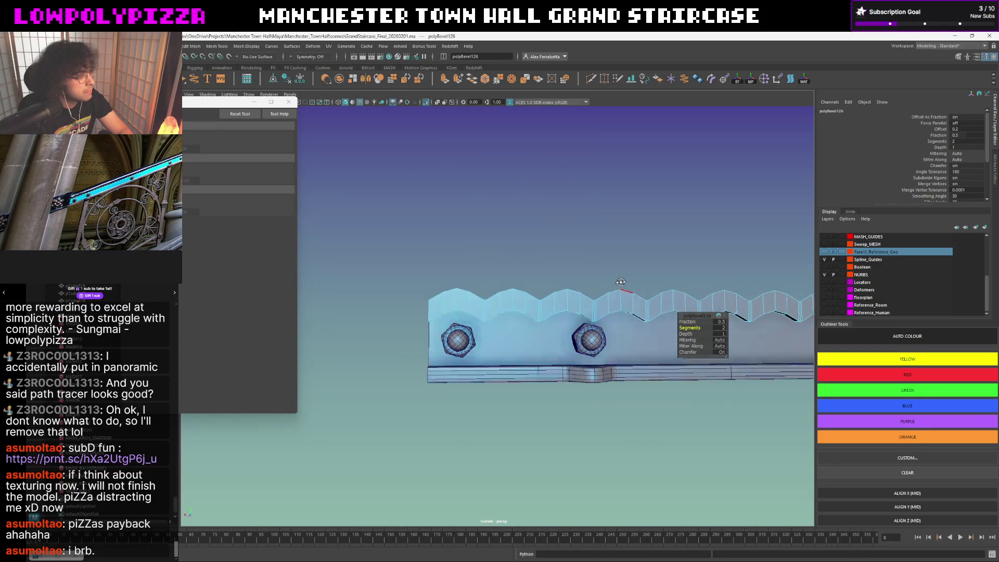
{"action": "left_click", "coordinate": [684, 320]}
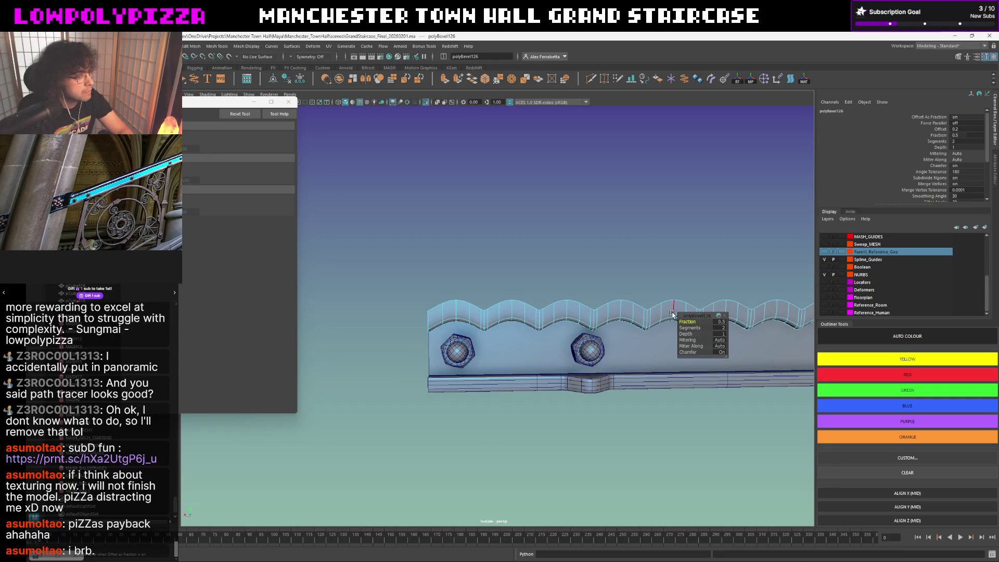
{"action": "key", "text": "1"}
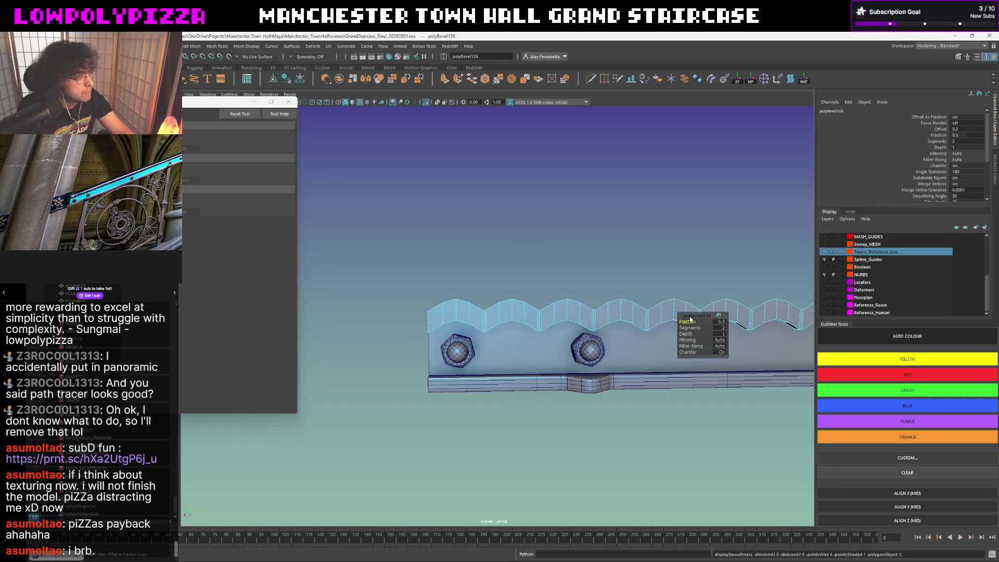
{"action": "key", "text": "3"}
Cut a zigzag edge loop along the scalloped strip with Multi-Cut.
{"action": "key", "text": "w"}
{"action": "left_click", "coordinate": [599, 259]}
{"action": "mouse_move", "coordinate": [599, 256]}
{"action": "left_mouse_down", "text": "alt"}
{"action": "mouse_move", "coordinate": [604, 263]}
{"action": "mouse_move", "coordinate": [588, 255]}
{"action": "mouse_move", "coordinate": [539, 284]}
{"action": "left_mouse_up", "text": "alt"}
{"action": "key", "text": "ctrl+z"}
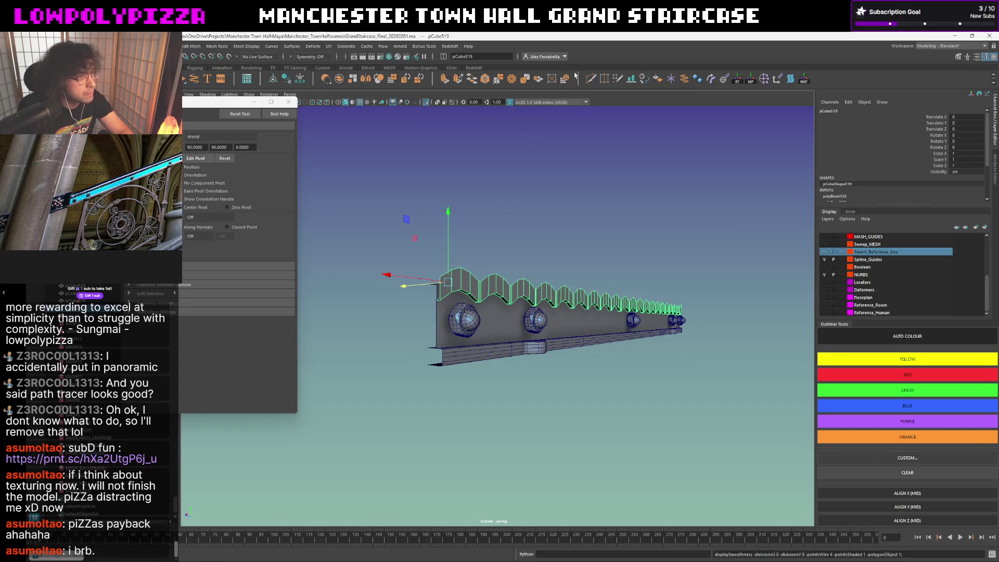
{"action": "right_click_drag", "start_coordinate": [472, 294], "coordinate": [497, 274], "text": "shift"}
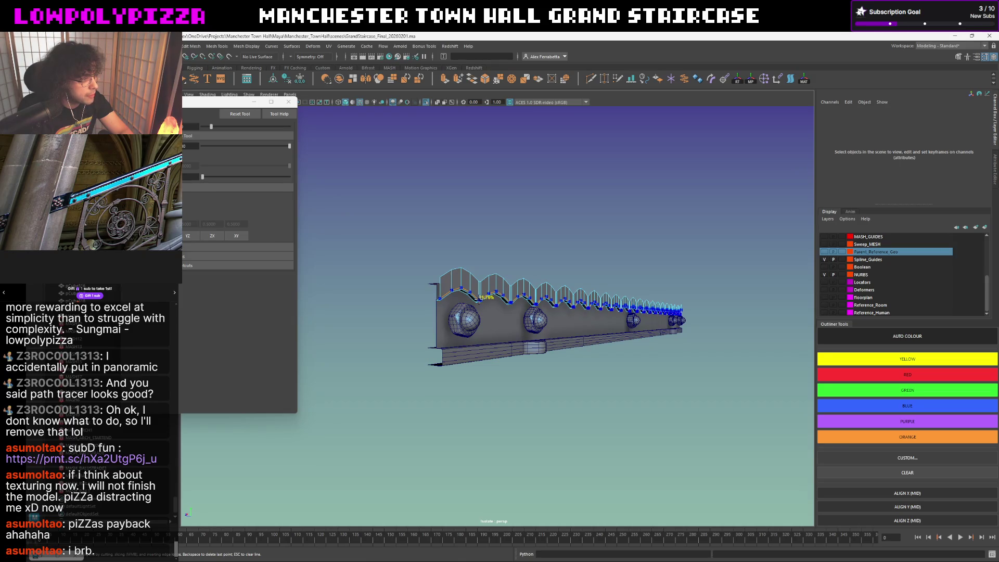
{"action": "left_click", "coordinate": [478, 300], "text": "ctrl"}
{"action": "key", "text": "w"}
Turn off wireframe on shaded and review the railing and its bolts from several views.
{"action": "mouse_move", "coordinate": [580, 248]}
{"action": "left_mouse_down", "text": "alt"}
{"action": "mouse_move", "coordinate": [413, 257]}
{"action": "mouse_move", "coordinate": [455, 259]}
{"action": "left_mouse_up", "text": "alt"}
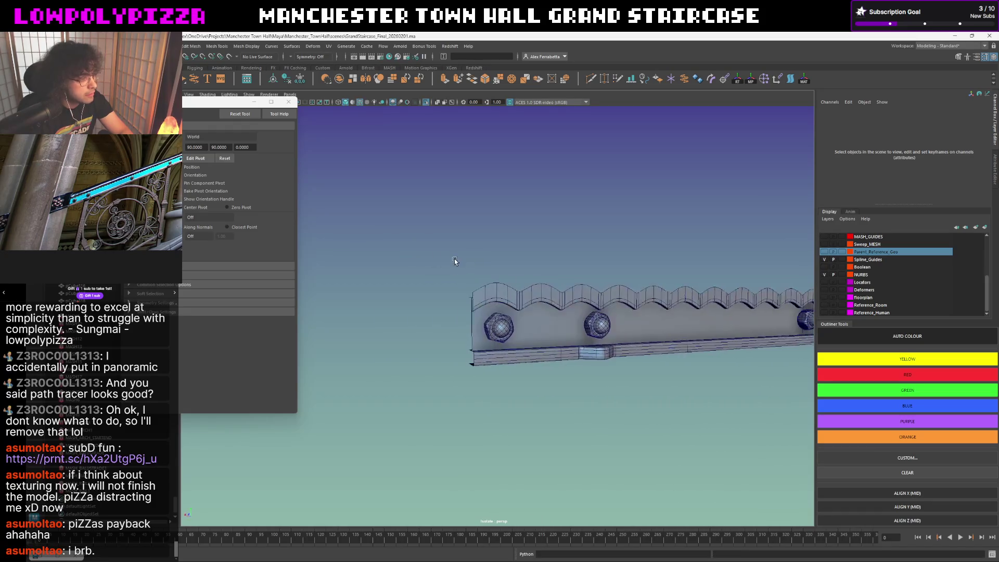
{"action": "right_click_drag", "start_coordinate": [454, 258], "coordinate": [503, 278], "text": "alt"}
{"action": "key", "text": "bracketleft"}
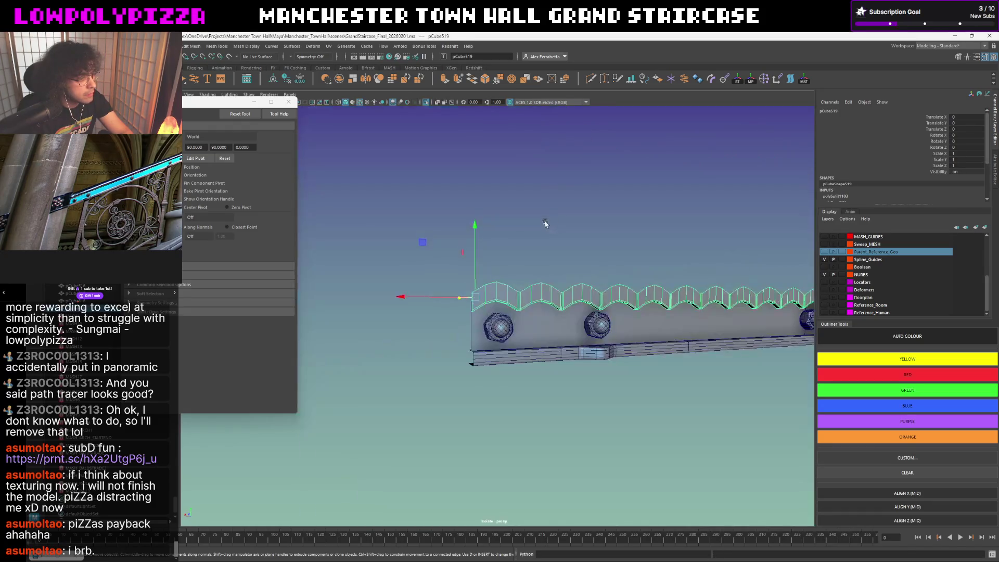
{"action": "key", "text": "bracketleft"}
{"action": "key", "text": "bracketleft"}
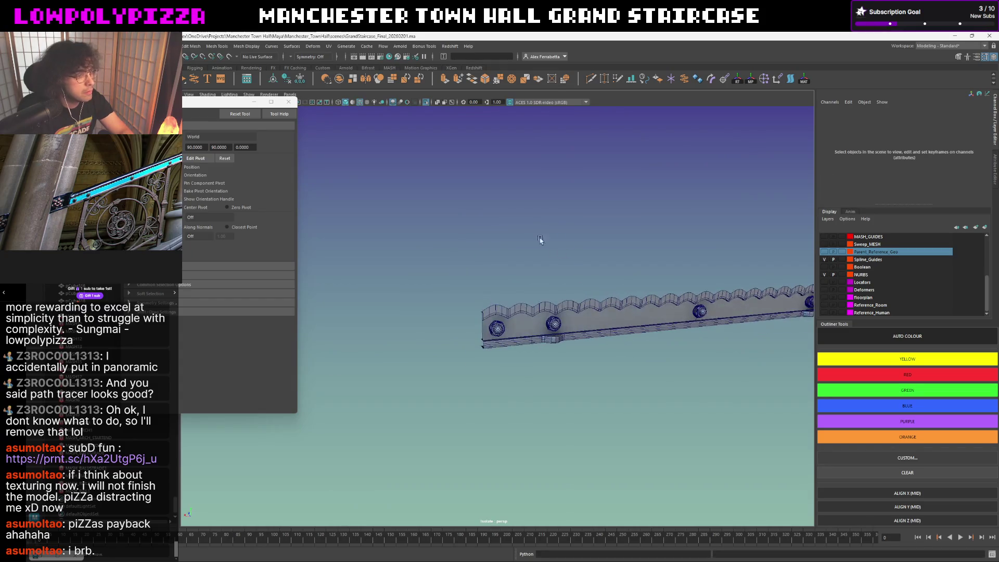
{"action": "left_click", "coordinate": [359, 103]}
{"action": "key", "text": "bracketleft"}
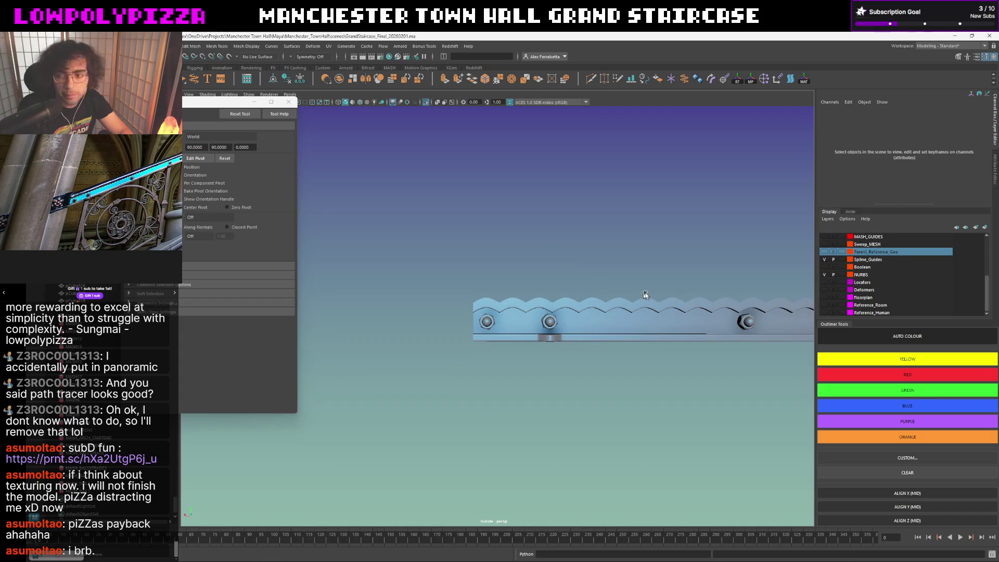
{"action": "key", "text": "bracketleft"}
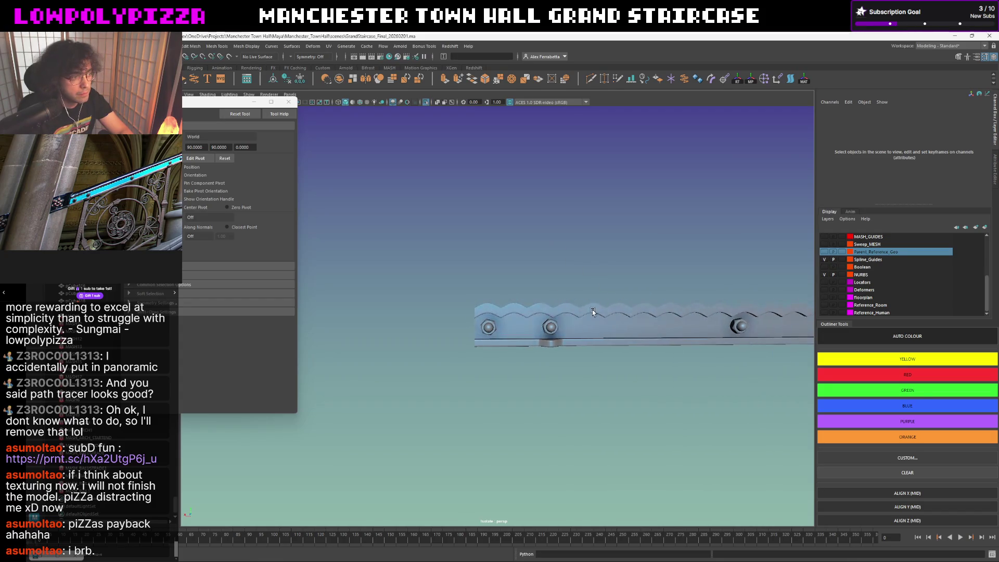
{"action": "scroll", "coordinate": [591, 305], "scroll_direction": "down", "scroll_amount": 3}
{"action": "scroll", "coordinate": [592, 305], "scroll_direction": "up", "scroll_amount": 1}
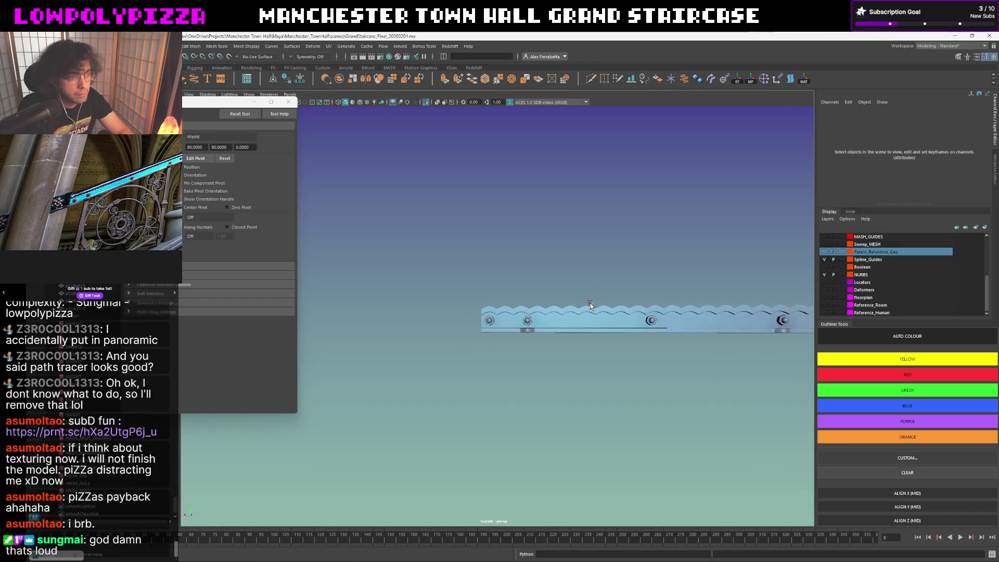
{"action": "scroll", "coordinate": [591, 307], "scroll_direction": "down", "scroll_amount": 1}
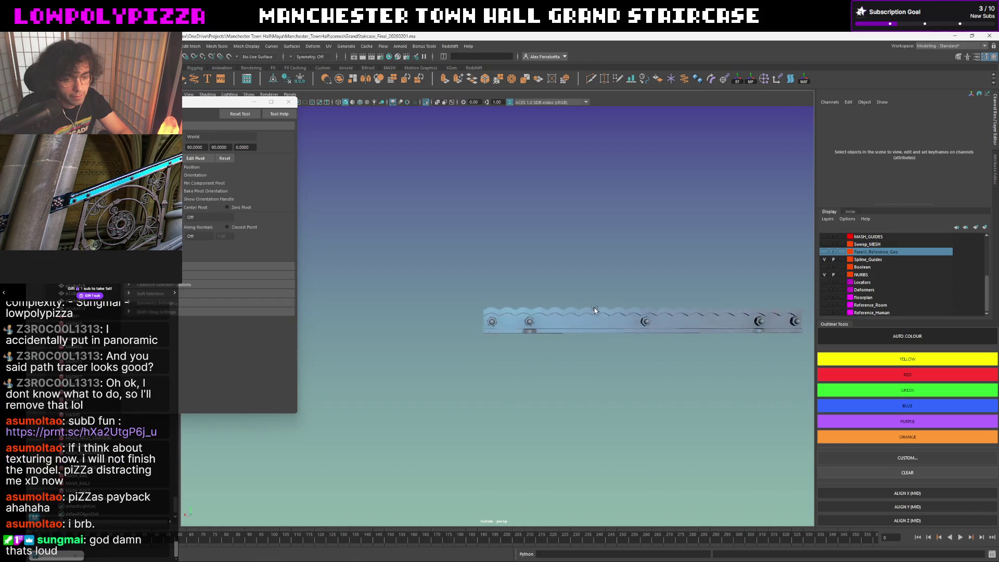
Select the scalloped top strip and raise it upward.
{"action": "left_click_drag", "start_coordinate": [593, 313], "coordinate": [554, 309], "text": "alt"}
{"action": "left_click", "coordinate": [551, 308]}
{"action": "left_click_drag", "start_coordinate": [479, 253], "coordinate": [478, 242]}
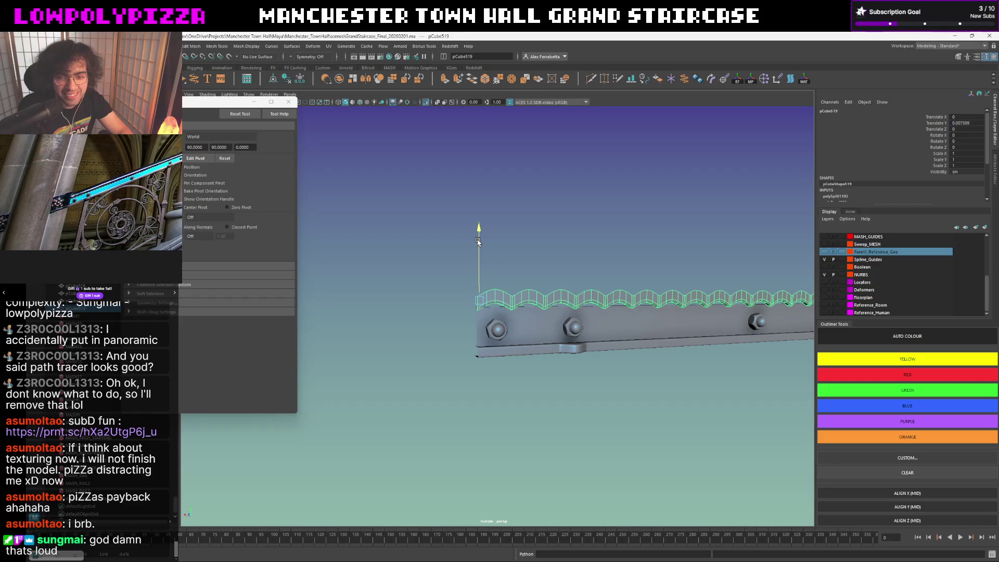
Undo the raise and nudge the scalloped strip up to just Translate Y 0.002607.
{"action": "key", "text": "ctrl+z"}
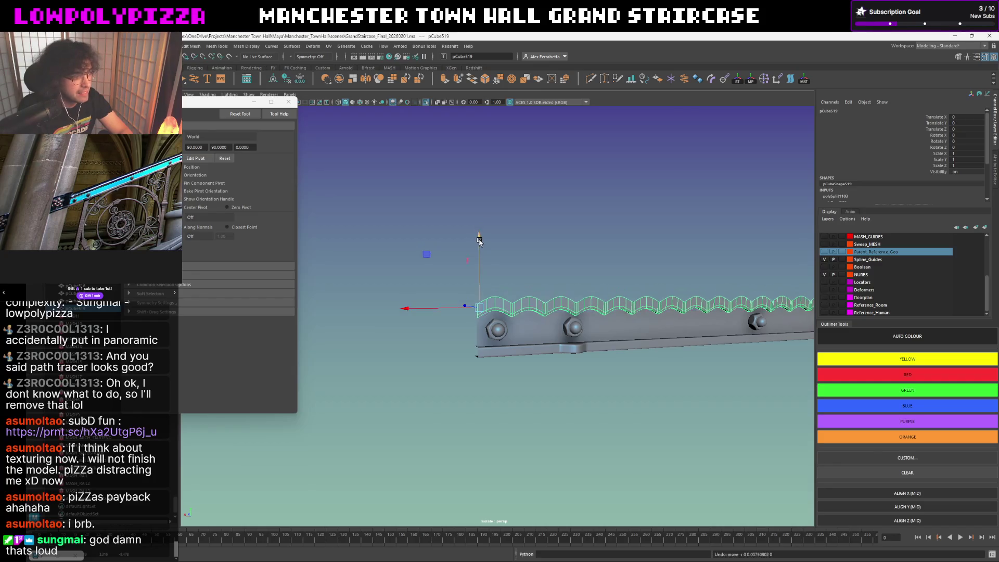
{"action": "mouse_move", "coordinate": [480, 243]}
{"action": "left_mouse_down"}
{"action": "mouse_move", "coordinate": [551, 260]}
{"action": "mouse_move", "coordinate": [556, 319]}
{"action": "left_mouse_up"}
{"action": "left_click", "coordinate": [553, 270]}
Inspect the bolted panel end-on and horizontally, then clear the selection.
{"action": "scroll", "coordinate": [548, 266], "scroll_direction": "up", "scroll_amount": 5}
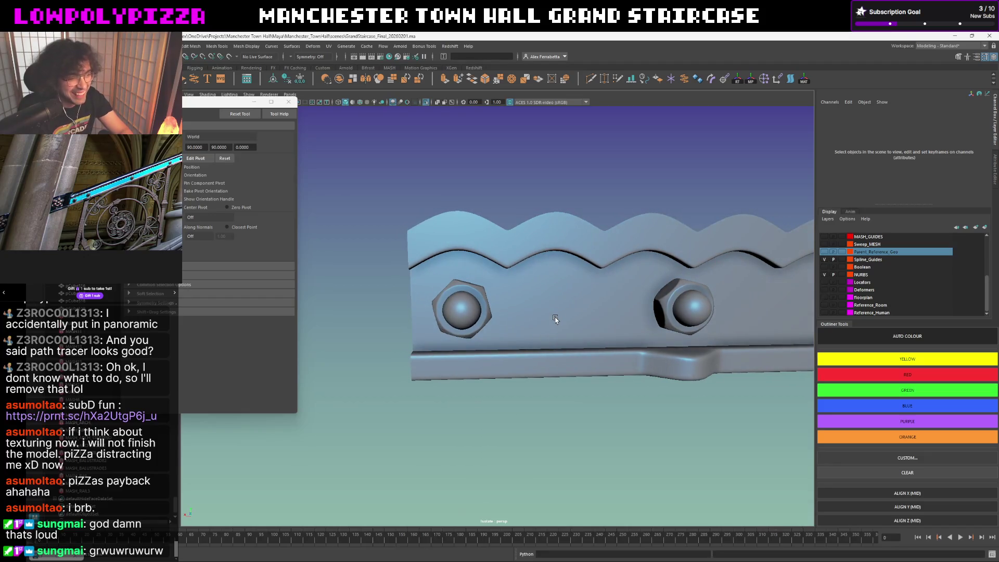
{"action": "left_click", "coordinate": [547, 280]}
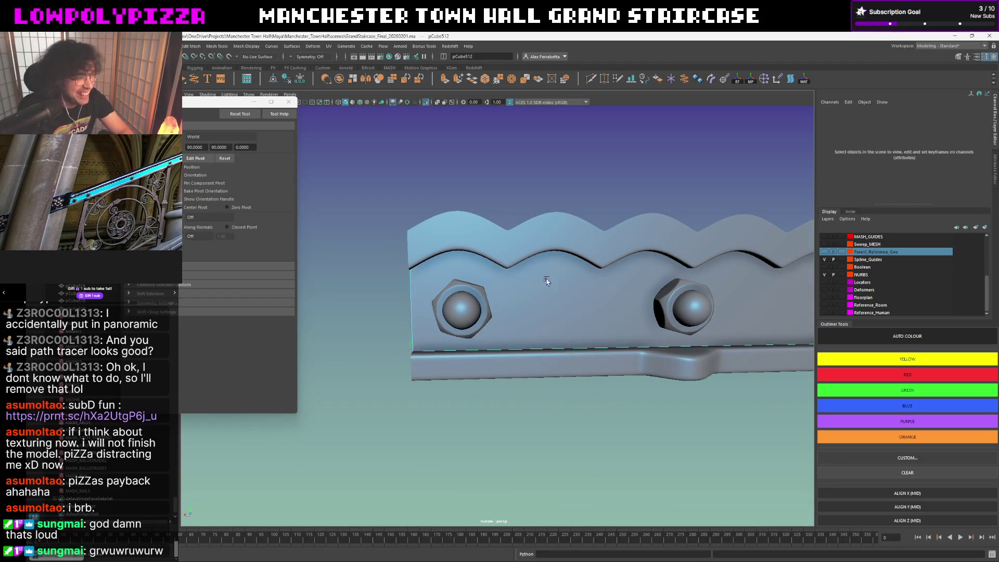
{"action": "scroll", "coordinate": [593, 266], "scroll_direction": "down", "scroll_amount": 5}
{"action": "left_click_drag", "start_coordinate": [593, 266], "coordinate": [552, 300], "text": "alt"}
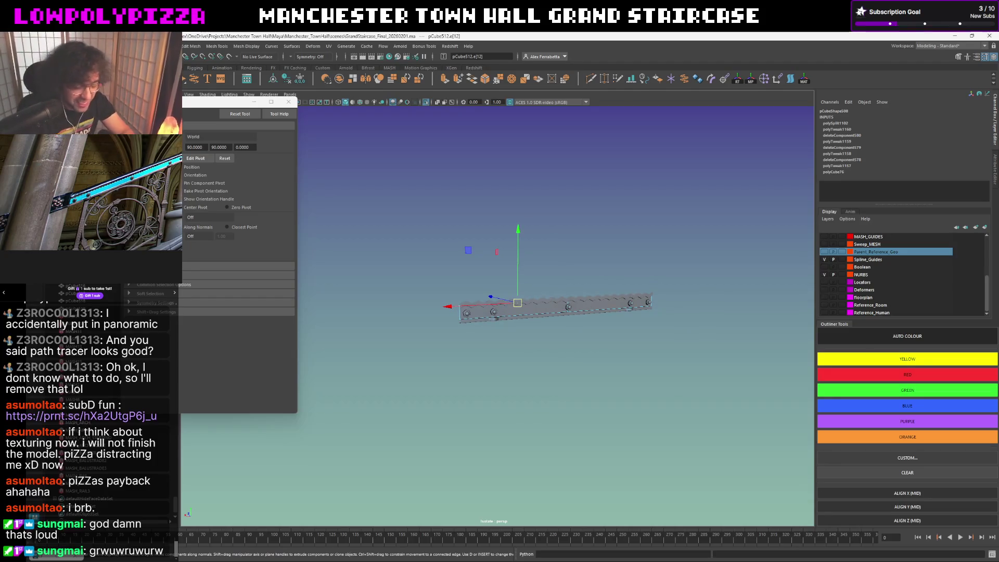
{"action": "mouse_move", "coordinate": [549, 270]}
{"action": "left_mouse_down", "text": "alt"}
{"action": "mouse_move", "coordinate": [638, 269]}
{"action": "mouse_move", "coordinate": [446, 290]}
{"action": "left_mouse_up", "text": "alt"}
{"action": "right_click_drag", "start_coordinate": [446, 289], "coordinate": [484, 308]}
{"action": "left_click", "coordinate": [489, 312]}
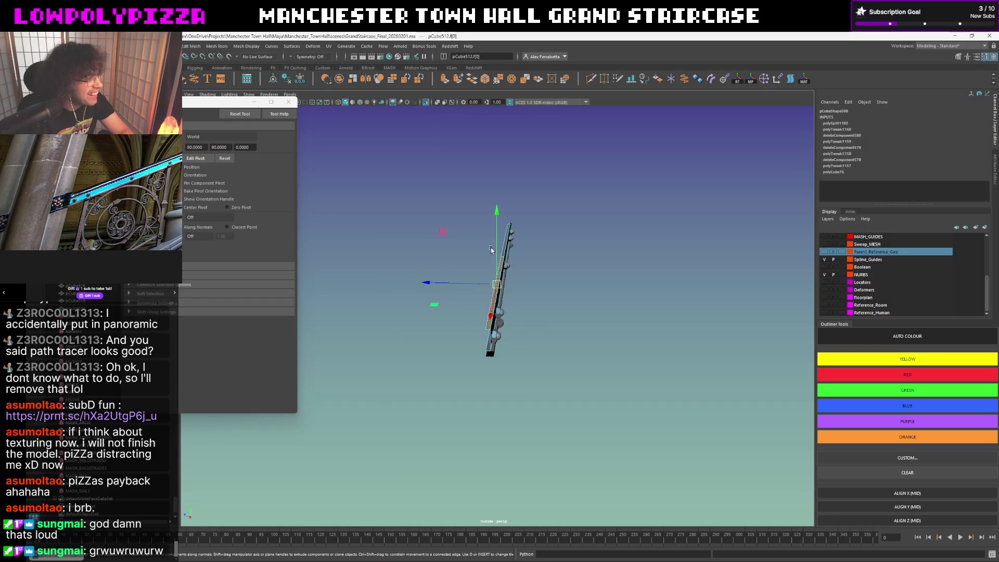
{"action": "mouse_move", "coordinate": [489, 312]}
{"action": "left_mouse_down", "text": "alt"}
{"action": "mouse_move", "coordinate": [546, 239]}
{"action": "mouse_move", "coordinate": [599, 242]}
{"action": "left_mouse_up", "text": "alt"}
{"action": "left_click", "coordinate": [583, 225]}
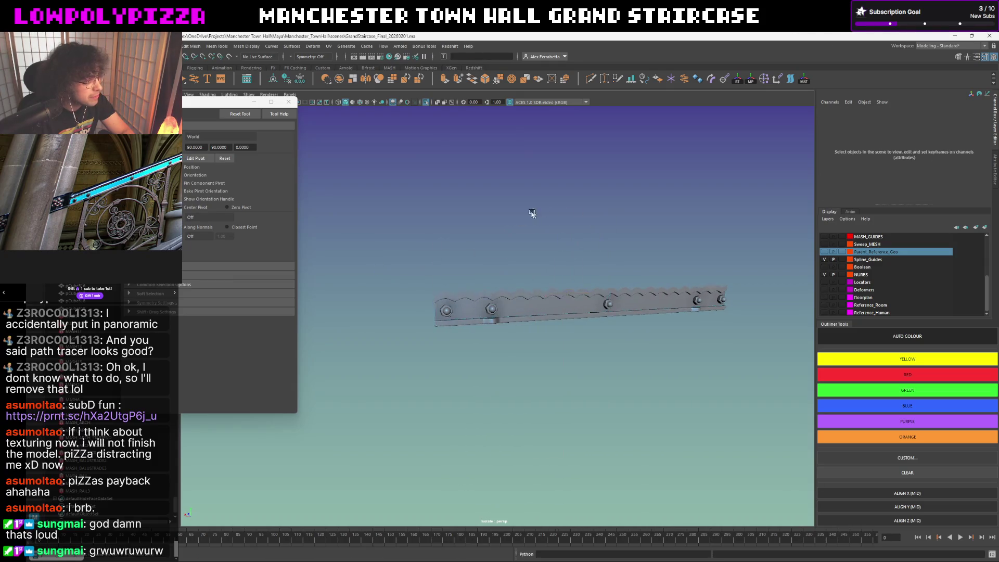
{"action": "scroll", "coordinate": [535, 214], "scroll_direction": "up", "scroll_amount": 5}
{"action": "mouse_move", "coordinate": [570, 227]}
{"action": "left_mouse_down", "text": "alt"}
{"action": "mouse_move", "coordinate": [664, 230]}
{"action": "mouse_move", "coordinate": [665, 250]}
{"action": "mouse_move", "coordinate": [676, 252]}
{"action": "left_mouse_up", "text": "alt"}
{"action": "scroll", "coordinate": [404, 266], "scroll_direction": "up", "scroll_amount": 5}
{"action": "left_click", "coordinate": [404, 265]}
{"action": "mouse_move", "coordinate": [404, 266]}
{"action": "left_mouse_down", "text": "alt"}
{"action": "mouse_move", "coordinate": [566, 299]}
{"action": "mouse_move", "coordinate": [692, 251]}
{"action": "mouse_move", "coordinate": [648, 237]}
{"action": "left_mouse_up", "text": "alt"}
{"action": "key", "text": "1"}
{"action": "key", "text": "F9"}
{"action": "mouse_move", "coordinate": [582, 322]}
{"action": "left_mouse_down"}
{"action": "mouse_move", "coordinate": [617, 331]}
{"action": "mouse_move", "coordinate": [662, 251]}
{"action": "mouse_move", "coordinate": [603, 347]}
{"action": "mouse_move", "coordinate": [648, 310]}
{"action": "left_mouse_up"}
{"action": "key", "text": "f"}
{"action": "left_click_drag", "start_coordinate": [560, 290], "coordinate": [495, 303], "text": "alt"}
{"action": "scroll", "coordinate": [495, 304], "scroll_direction": "down", "scroll_amount": 5}
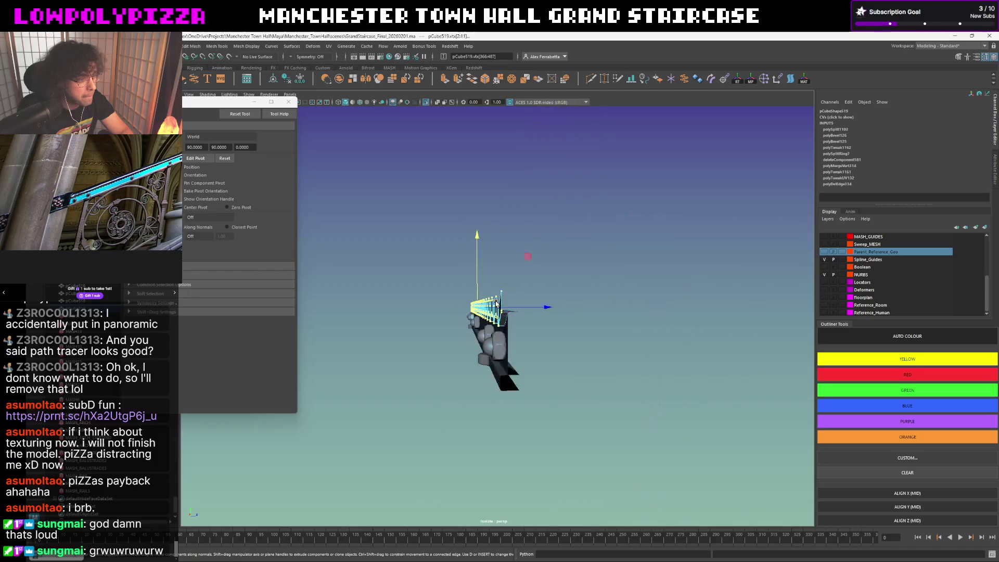
{"action": "key", "text": "F8"}
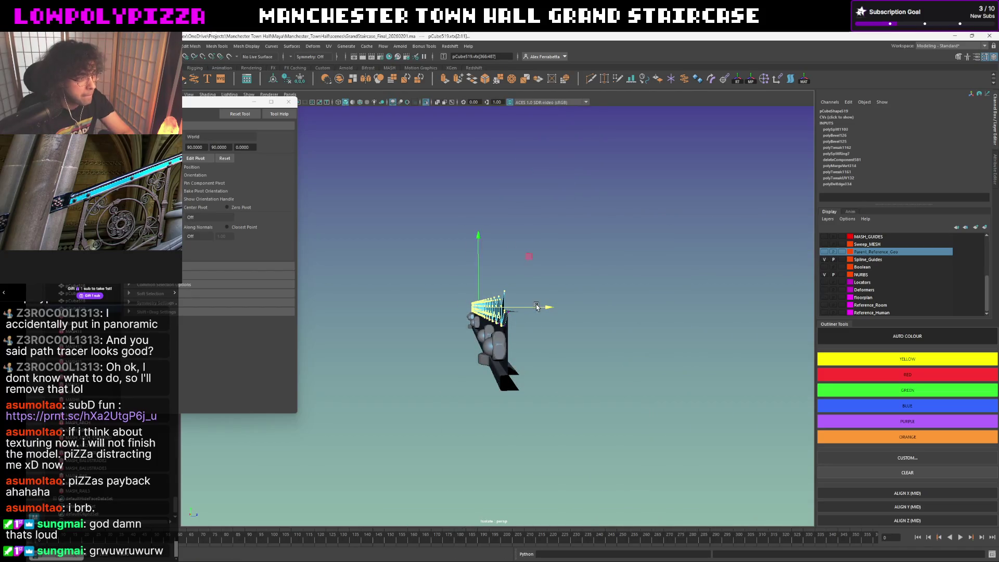
{"action": "left_click", "coordinate": [582, 279]}
{"action": "scroll", "coordinate": [582, 278], "scroll_direction": "up", "scroll_amount": 5}
{"action": "mouse_move", "coordinate": [582, 278]}
{"action": "left_mouse_down", "text": "alt"}
{"action": "mouse_move", "coordinate": [620, 277]}
{"action": "mouse_move", "coordinate": [531, 306]}
{"action": "left_mouse_up", "text": "alt"}
{"action": "scroll", "coordinate": [542, 297], "scroll_direction": "up", "scroll_amount": 4}
{"action": "scroll", "coordinate": [543, 292], "scroll_direction": "down", "scroll_amount": 1}
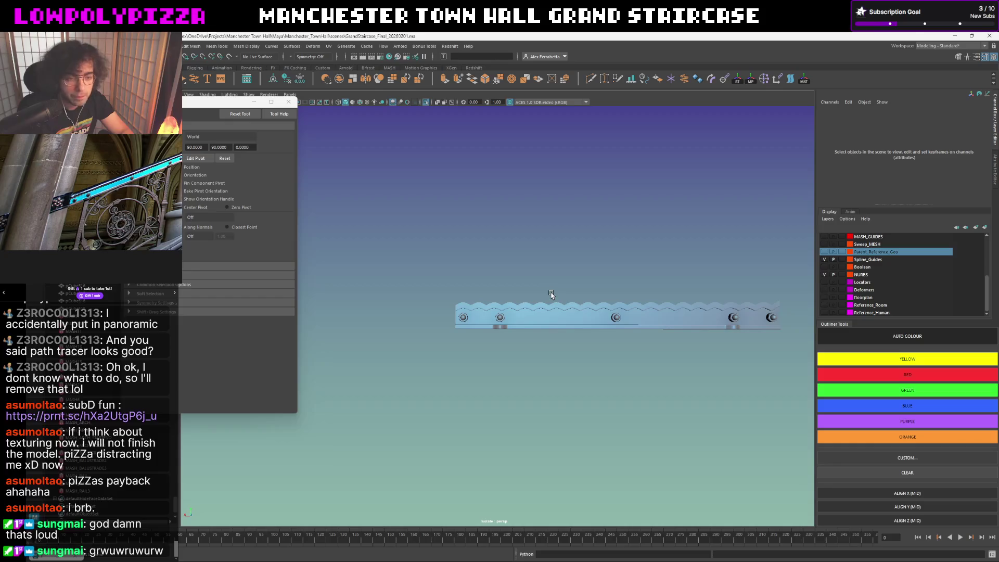
{"action": "scroll", "coordinate": [549, 301], "scroll_direction": "up", "scroll_amount": 3}
{"action": "scroll", "coordinate": [554, 300], "scroll_direction": "down", "scroll_amount": 2}
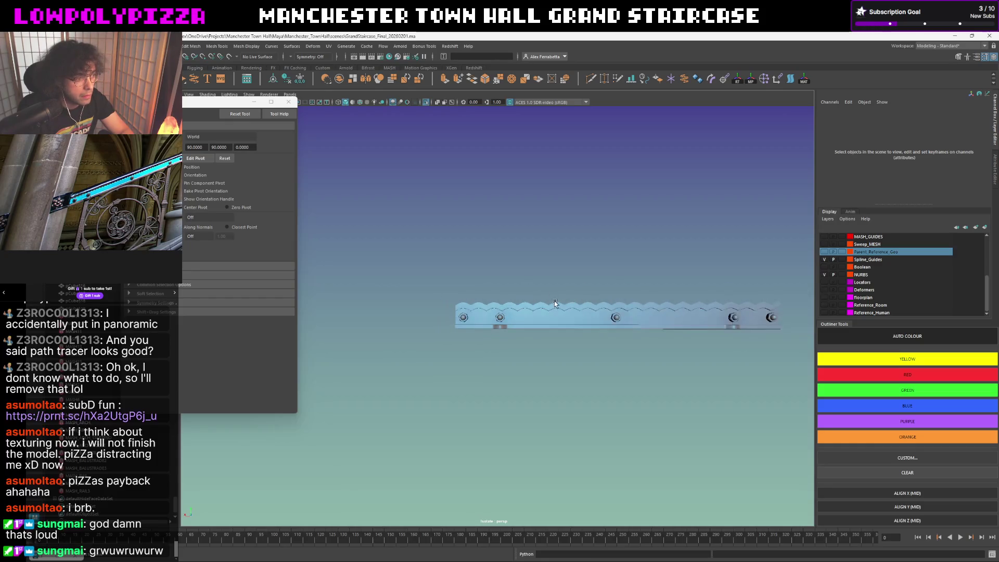
{"action": "left_click", "coordinate": [555, 300]}
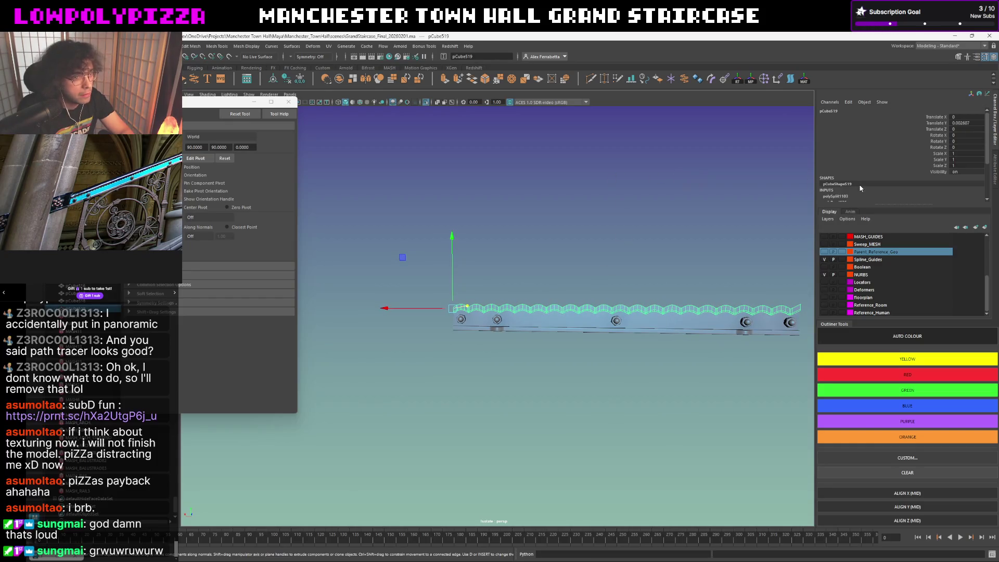
Try Scale X 0.5 on pCube519, undo it, and settle on 0.66 before reselecting the strip.
{"action": "left_click", "coordinate": [963, 154]}
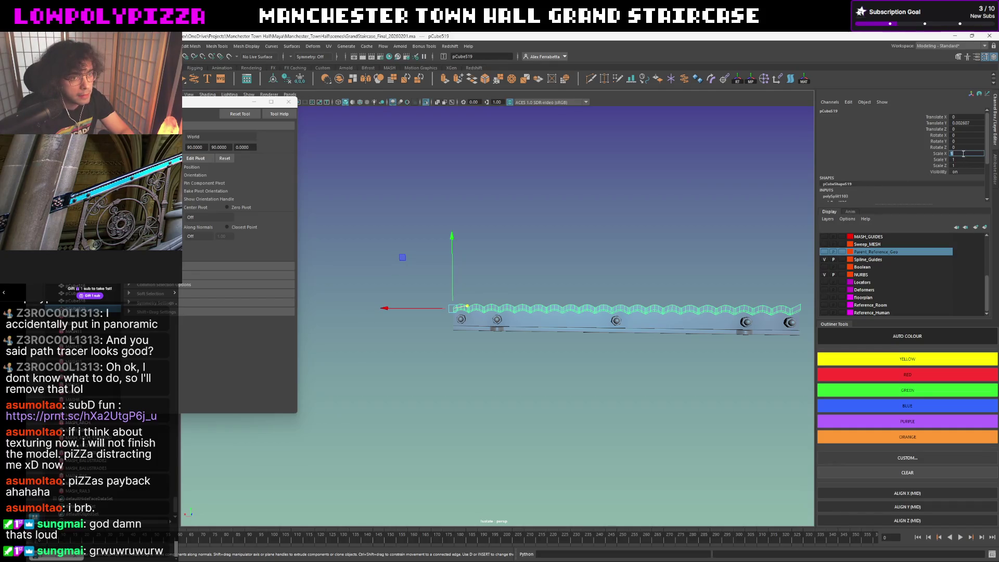
{"action": "type", "text": "0.5"}
{"action": "key", "text": "Return"}
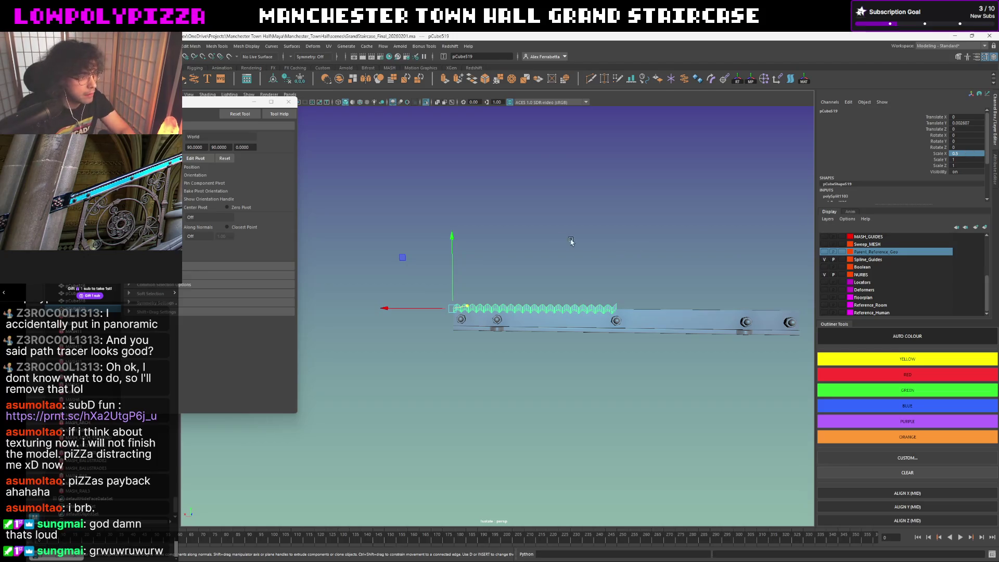
{"action": "left_click", "coordinate": [595, 245]}
{"action": "left_click_drag", "start_coordinate": [554, 235], "coordinate": [572, 234], "text": "alt"}
{"action": "key", "text": "ctrl+z"}
{"action": "key", "text": "ctrl+z"}
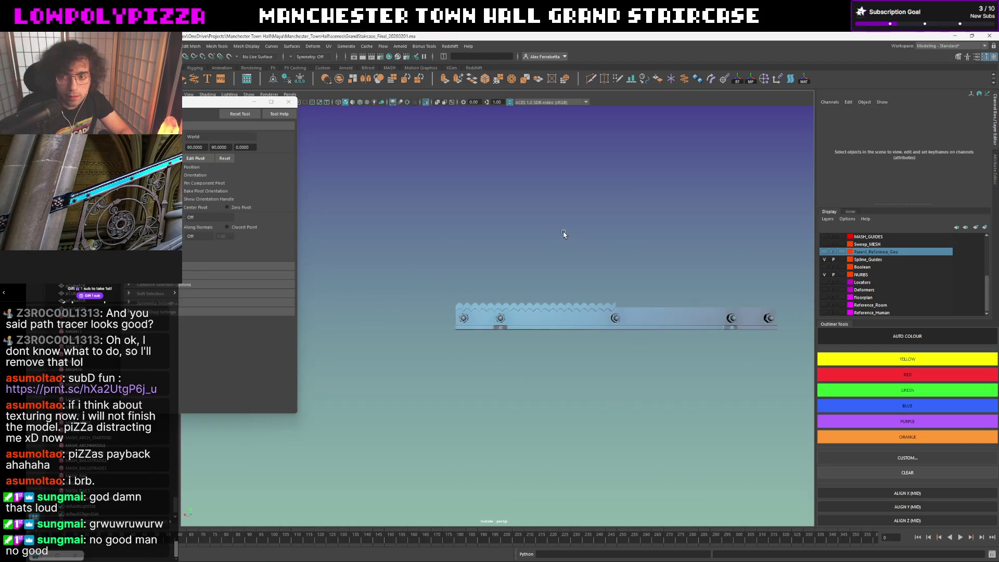
{"action": "left_click", "coordinate": [966, 159]}
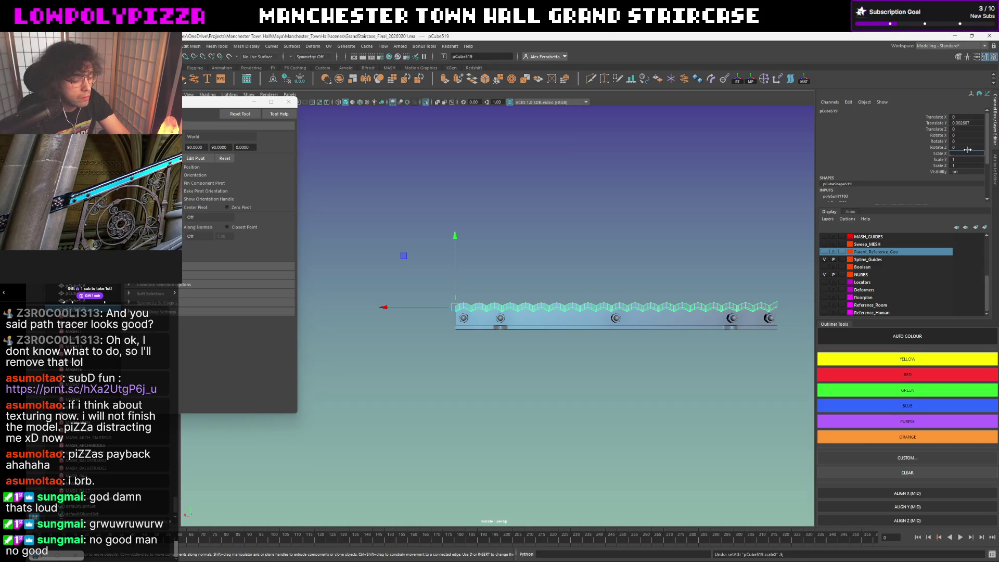
{"action": "key", "text": "Return"}
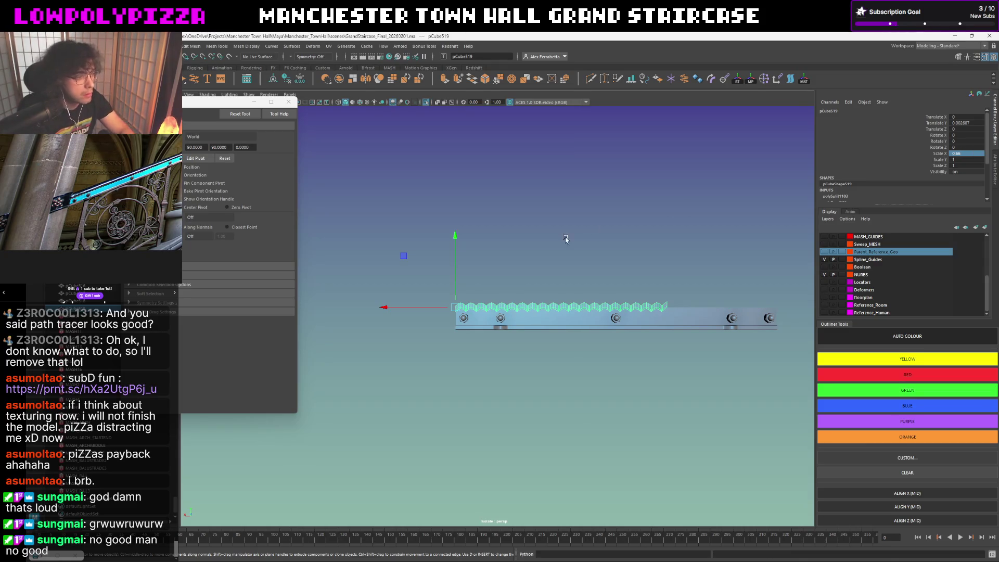
{"action": "left_click", "coordinate": [565, 238]}
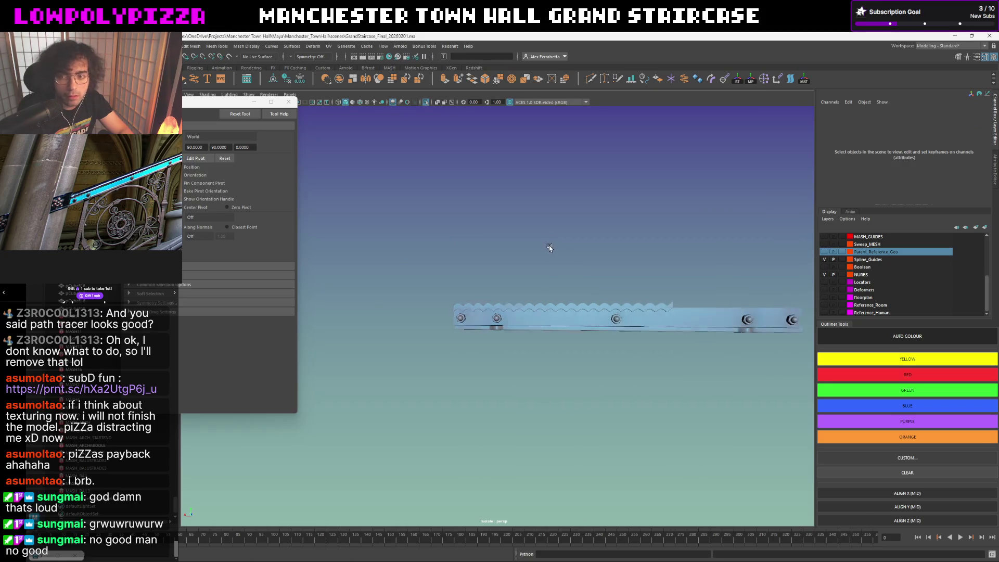
{"action": "scroll", "coordinate": [558, 269], "scroll_direction": "up", "scroll_amount": 2}
{"action": "left_click", "coordinate": [526, 306]}
Duplicate the scalloped strip and slide the copy along the rail to meet the original.
{"action": "left_click_drag", "start_coordinate": [584, 285], "coordinate": [488, 296], "text": "alt"}
{"action": "key", "text": "ctrl+d"}
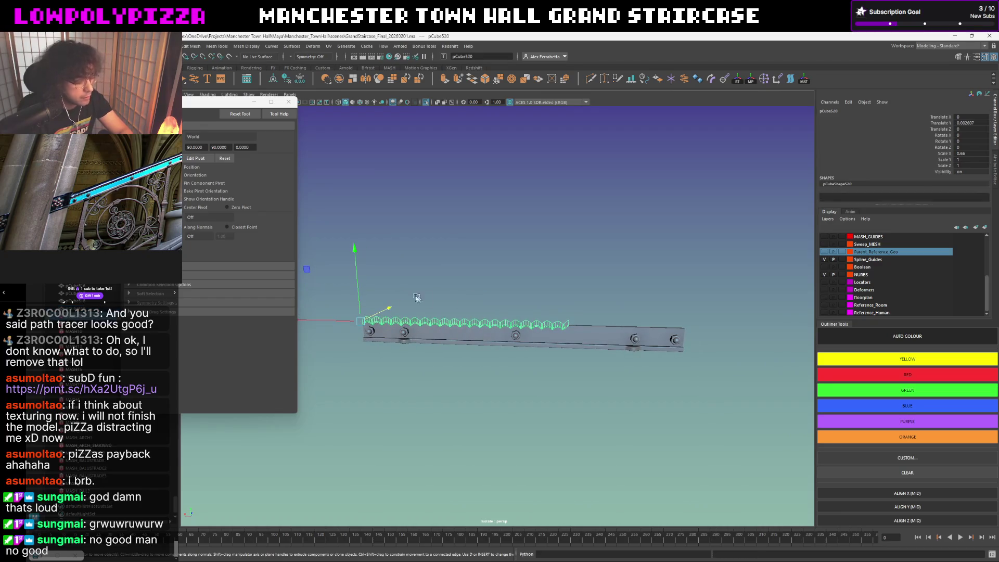
{"action": "mouse_move", "coordinate": [339, 320]}
{"action": "left_mouse_down"}
{"action": "mouse_move", "coordinate": [605, 320]}
{"action": "mouse_move", "coordinate": [581, 321]}
{"action": "left_mouse_up"}
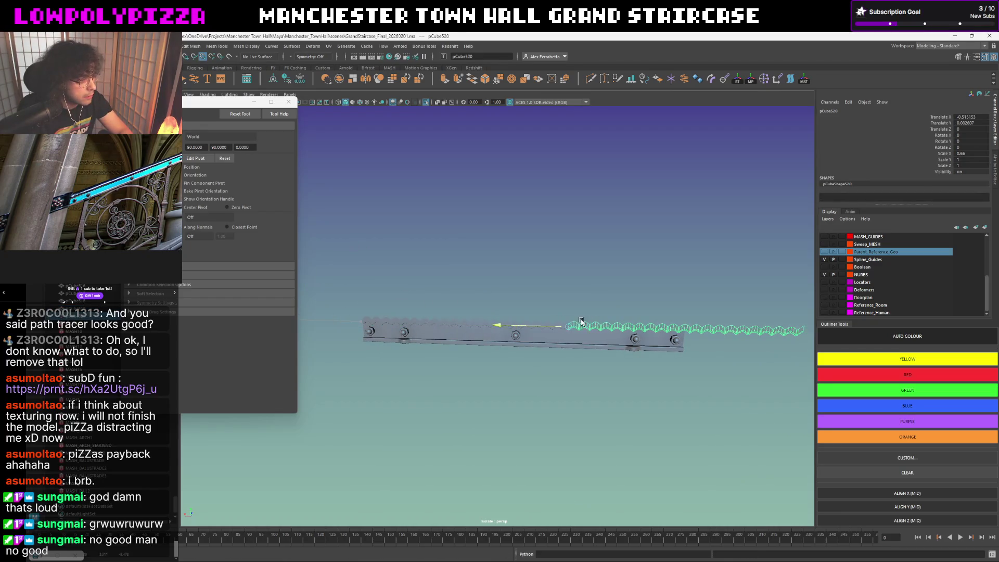
{"action": "scroll", "coordinate": [580, 306], "scroll_direction": "up", "scroll_amount": 10}
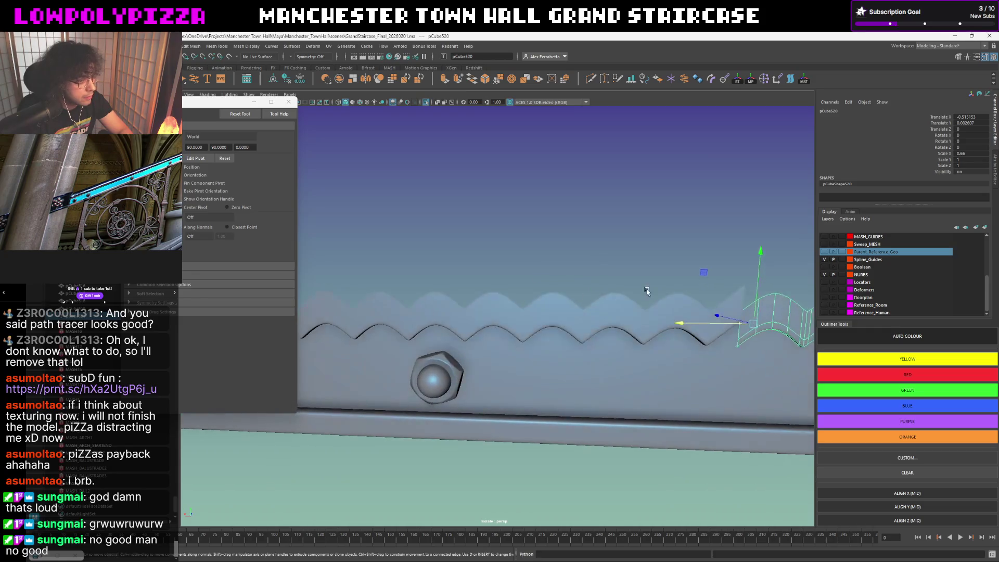
{"action": "middle_click_drag", "start_coordinate": [647, 291], "coordinate": [617, 290], "text": "alt"}
{"action": "mouse_move", "coordinate": [584, 319]}
{"action": "left_mouse_down", "text": "alt"}
{"action": "mouse_move", "coordinate": [609, 294]}
{"action": "mouse_move", "coordinate": [594, 298]}
{"action": "left_mouse_up", "text": "alt"}
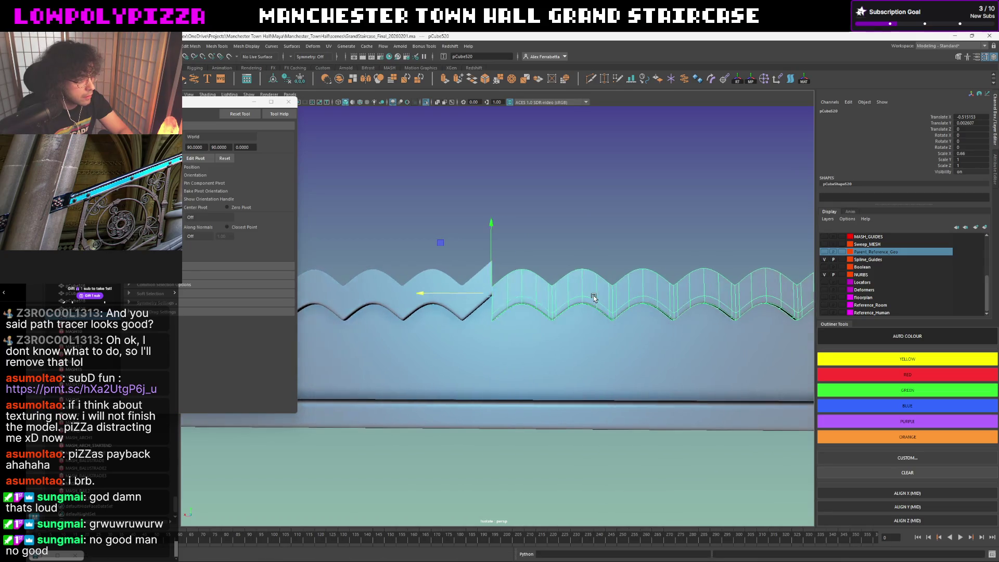
In face mode, select the right trim piece's faces where it overlaps the left trim.
{"action": "left_click", "coordinate": [471, 311]}
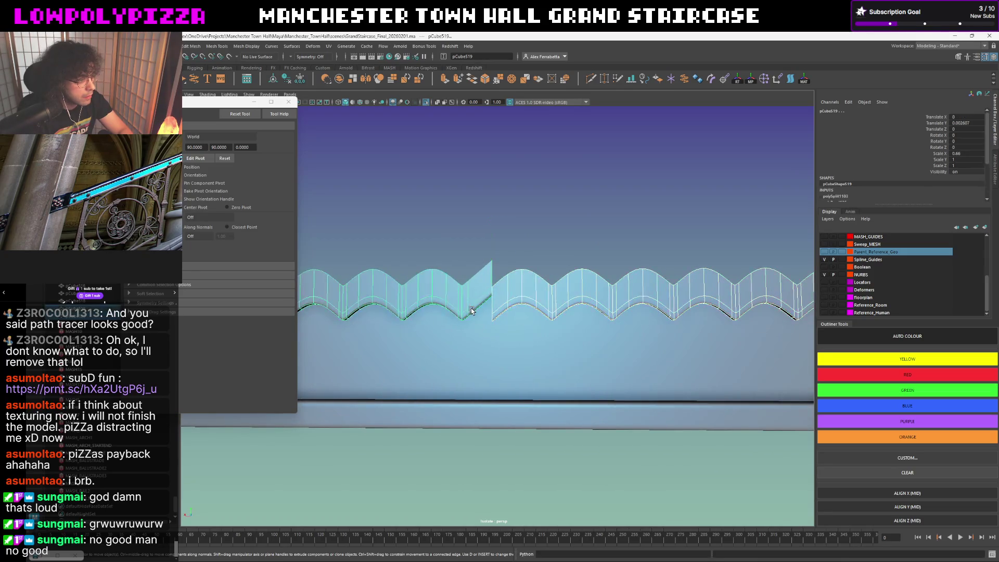
{"action": "left_click", "coordinate": [489, 296]}
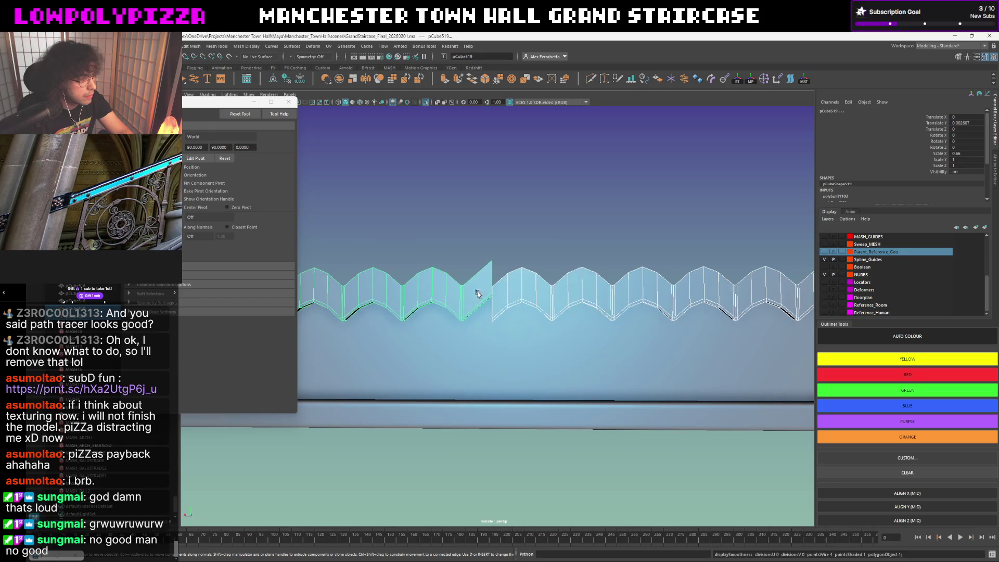
{"action": "right_click_drag", "start_coordinate": [476, 301], "coordinate": [477, 312]}
{"action": "left_click", "coordinate": [485, 306]}
{"action": "left_click", "coordinate": [519, 286]}
{"action": "right_click_drag", "start_coordinate": [517, 281], "coordinate": [515, 299]}
{"action": "left_click", "coordinate": [508, 296]}
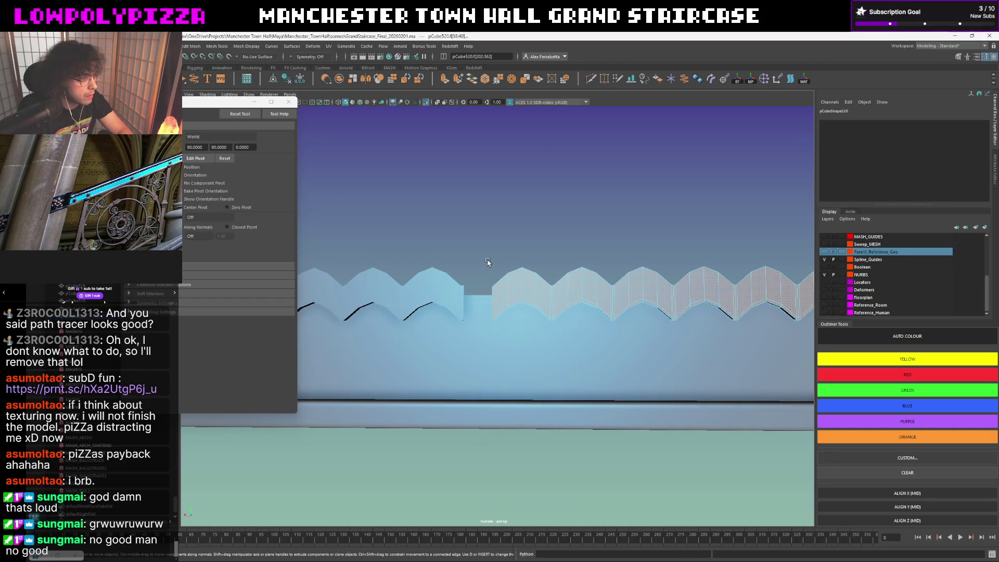
{"action": "left_click_drag", "start_coordinate": [542, 341], "coordinate": [550, 337]}
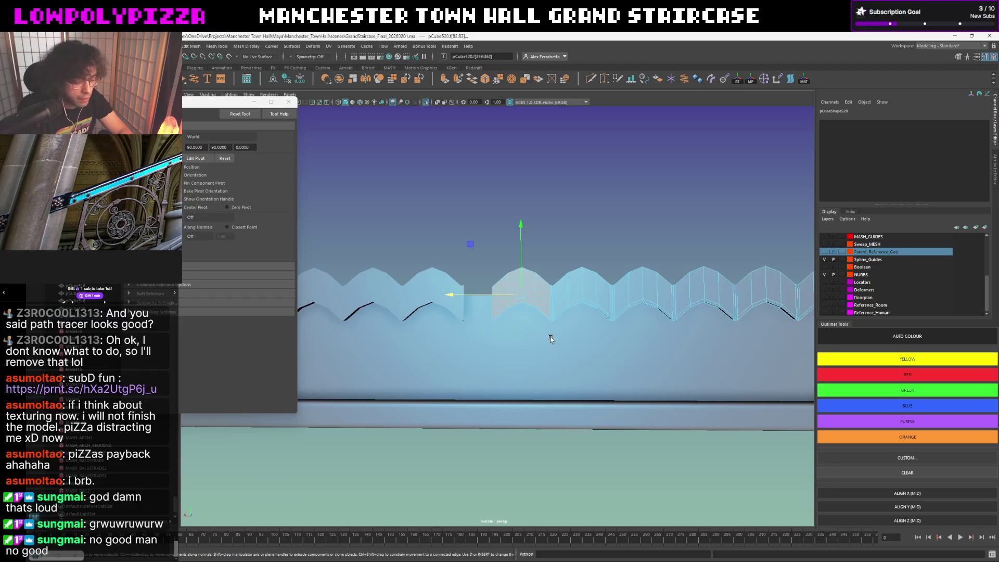
Delete the right trim's overlapping faces and turn on wireframe on shaded.
{"action": "key", "text": "Delete"}
{"action": "left_click", "coordinate": [360, 102]}
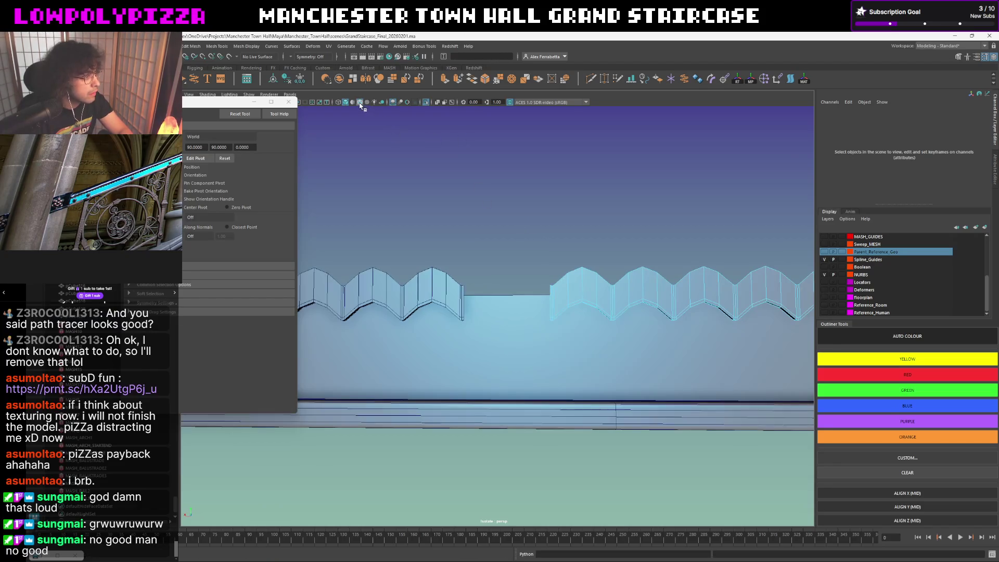
{"action": "left_click_drag", "start_coordinate": [536, 266], "coordinate": [553, 351]}
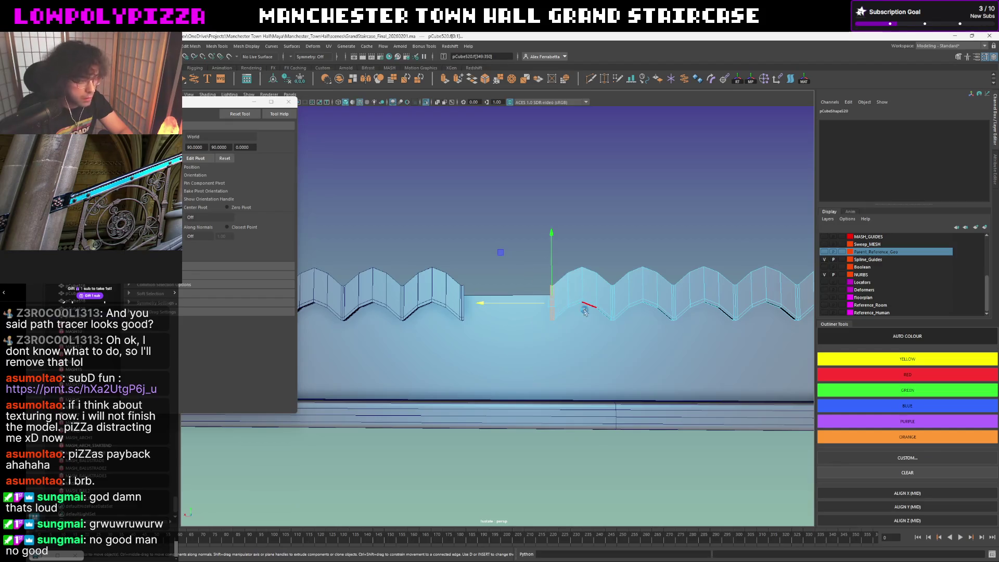
Snap the right trim's pivot to its corner vertex and butt it against the left strip.
{"action": "key", "text": "F8"}
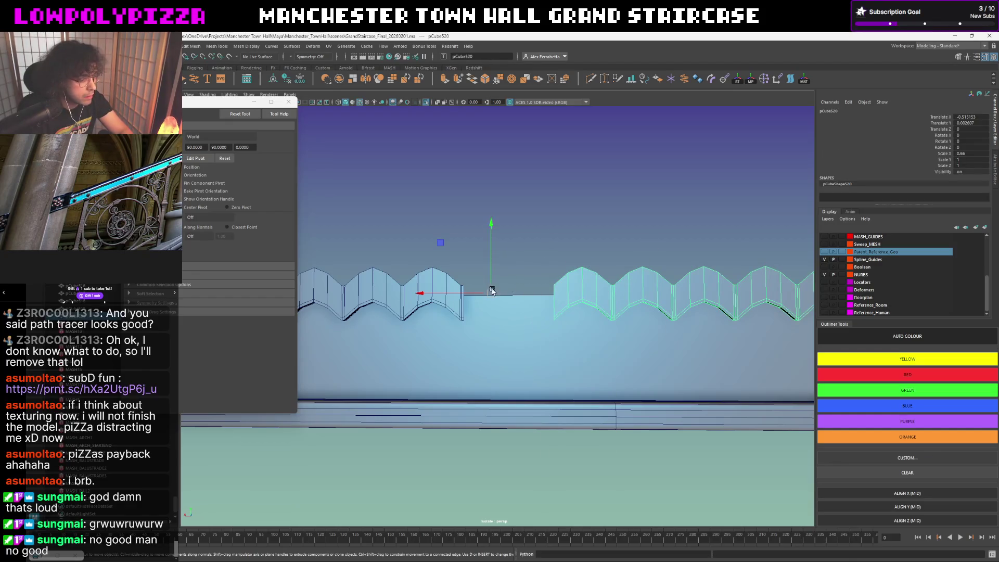
{"action": "key", "text": "e"}
{"action": "key", "text": "d"}
{"action": "mouse_move", "coordinate": [490, 293]}
{"action": "left_mouse_down"}
{"action": "mouse_move", "coordinate": [510, 294]}
{"action": "mouse_move", "coordinate": [490, 282]}
{"action": "left_mouse_up"}
{"action": "key", "text": "w"}
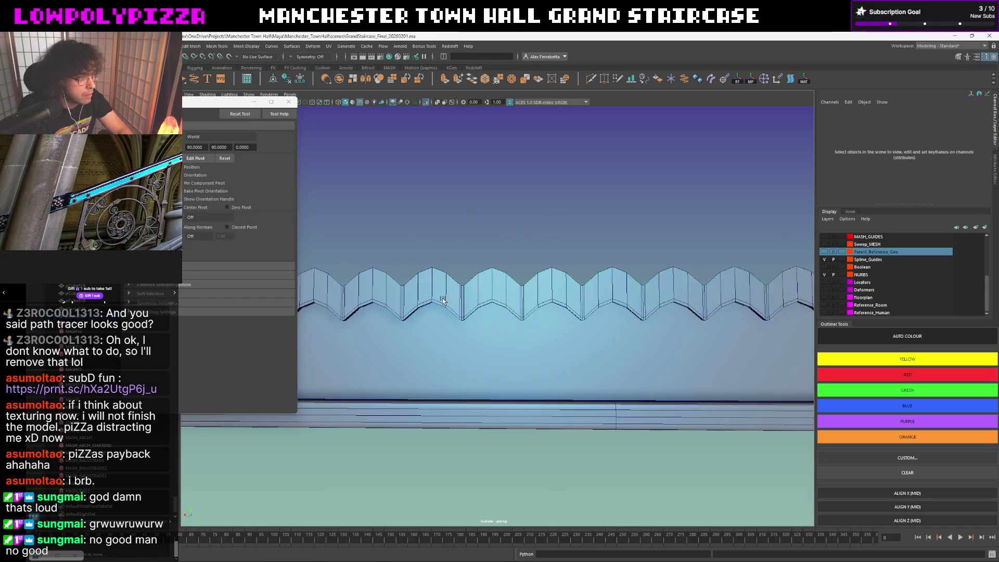
{"action": "middle_click_drag", "start_coordinate": [495, 263], "coordinate": [513, 291], "text": "alt"}
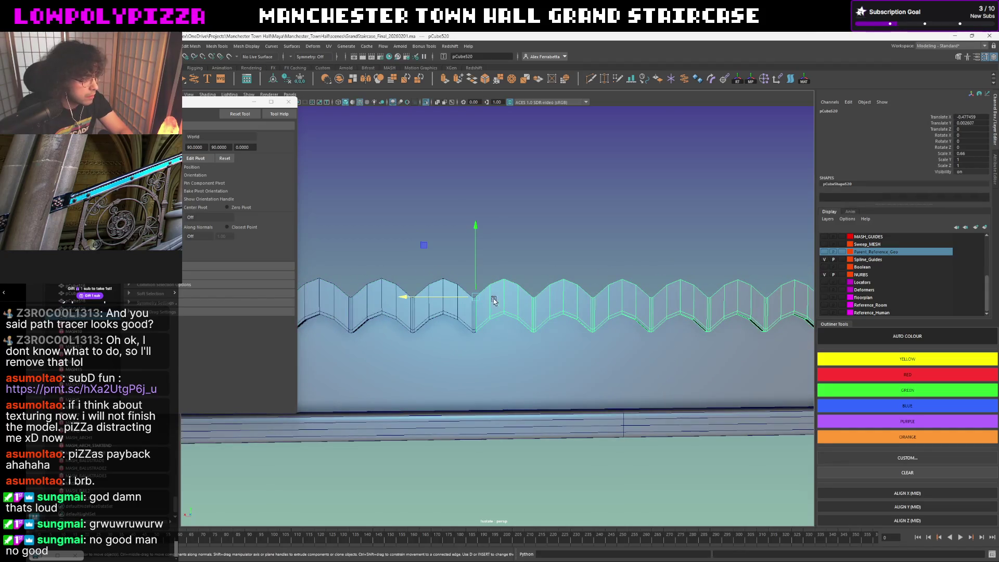
{"action": "scroll", "coordinate": [494, 301], "scroll_direction": "up", "scroll_amount": 4}
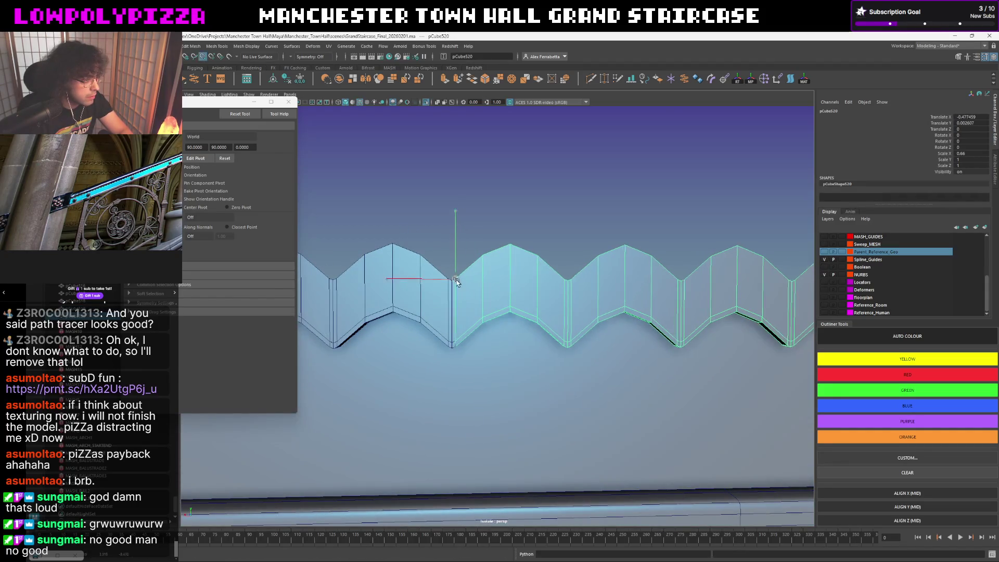
Check the join between the two scalloped trim pieces.
{"action": "left_click", "coordinate": [524, 246]}
{"action": "left_click_drag", "start_coordinate": [458, 292], "coordinate": [455, 276]}
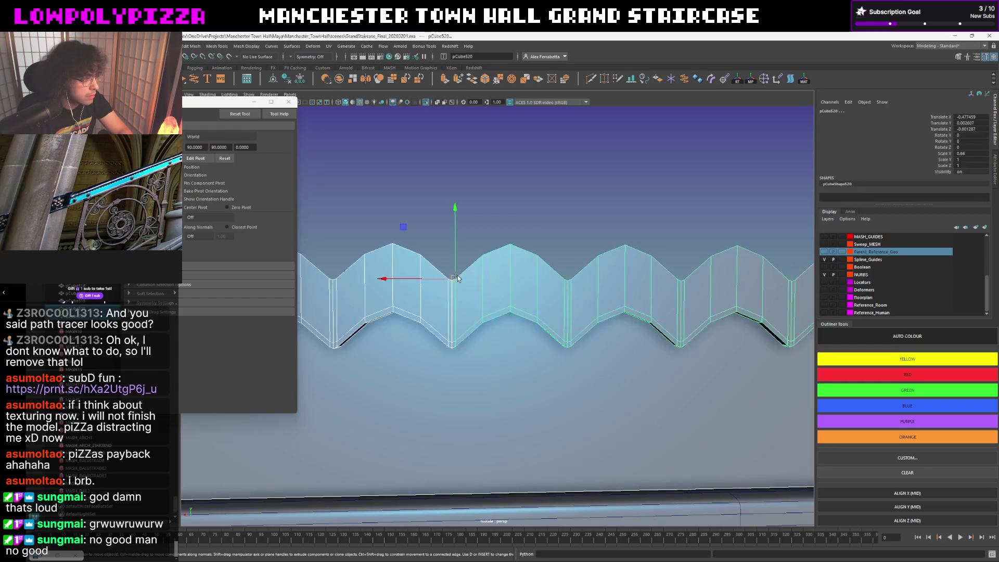
{"action": "scroll", "coordinate": [456, 277], "scroll_direction": "down", "scroll_amount": 5}
{"action": "left_click", "coordinate": [632, 294]}
{"action": "scroll", "coordinate": [632, 294], "scroll_direction": "up", "scroll_amount": 8}
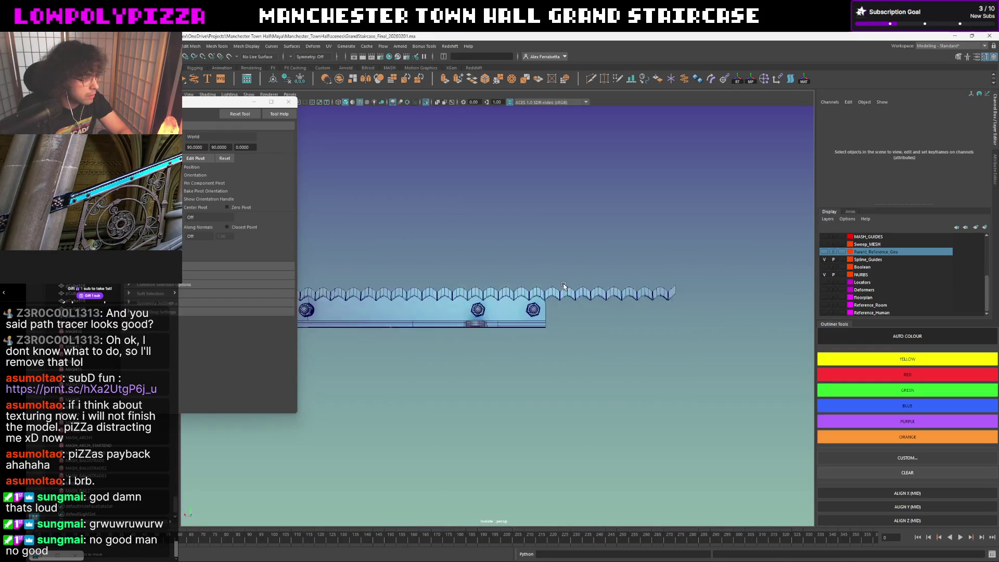
{"action": "scroll", "coordinate": [584, 259], "scroll_direction": "down", "scroll_amount": 6}
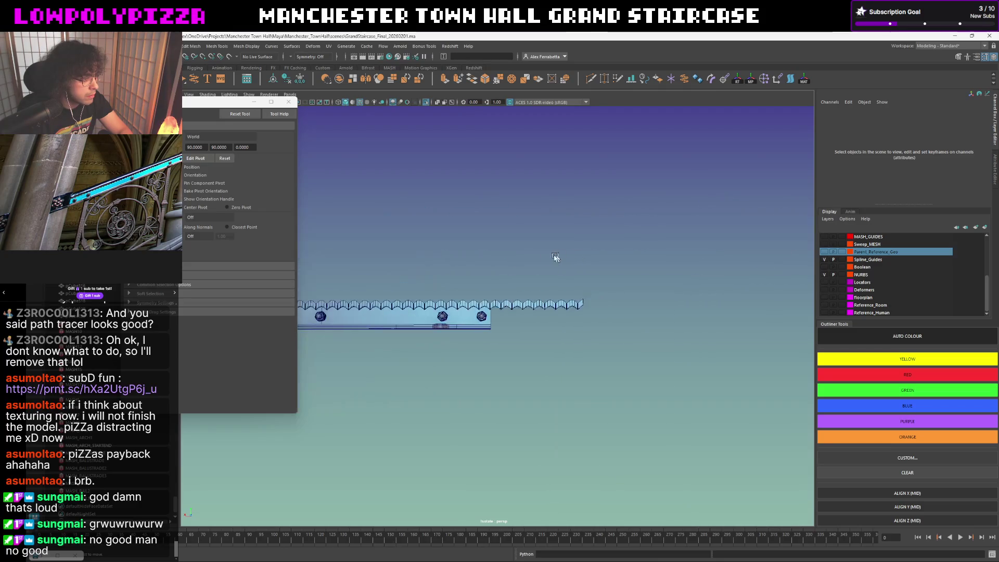
Inspect the rail pieces and bring the rail's left end into view.
{"action": "mouse_move", "coordinate": [513, 276]}
{"action": "middle_mouse_down", "text": "alt"}
{"action": "mouse_move", "coordinate": [677, 276]}
{"action": "mouse_move", "coordinate": [636, 274]}
{"action": "middle_mouse_up", "text": "alt"}
{"action": "scroll", "coordinate": [635, 274], "scroll_direction": "down", "scroll_amount": 4}
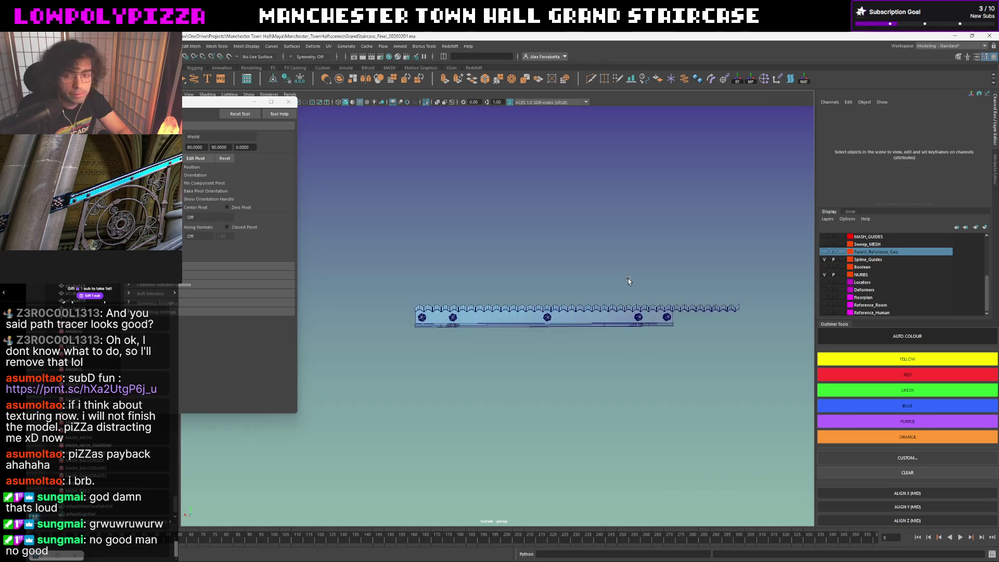
{"action": "scroll", "coordinate": [629, 280], "scroll_direction": "up", "scroll_amount": 2}
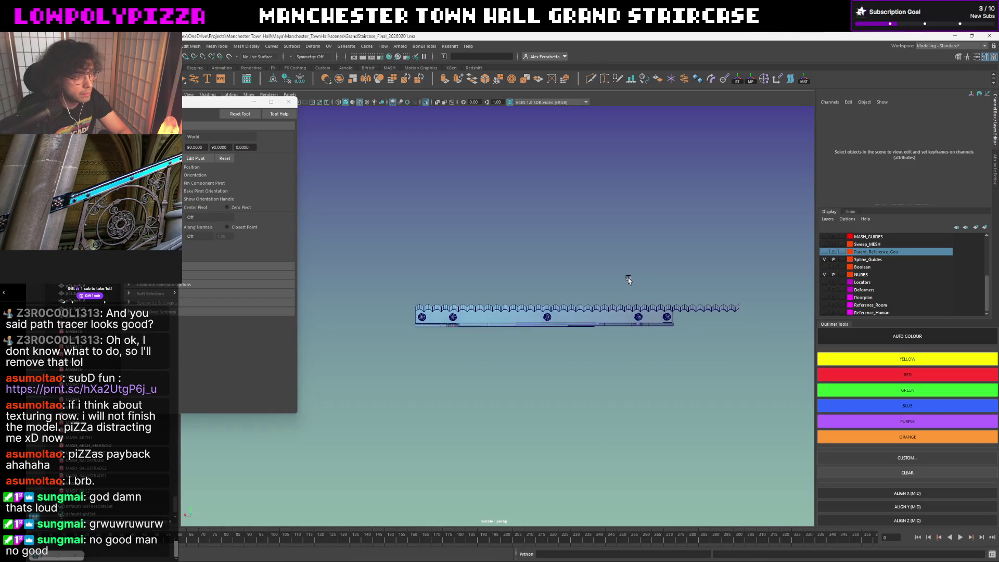
{"action": "scroll", "coordinate": [539, 300], "scroll_direction": "up", "scroll_amount": 2}
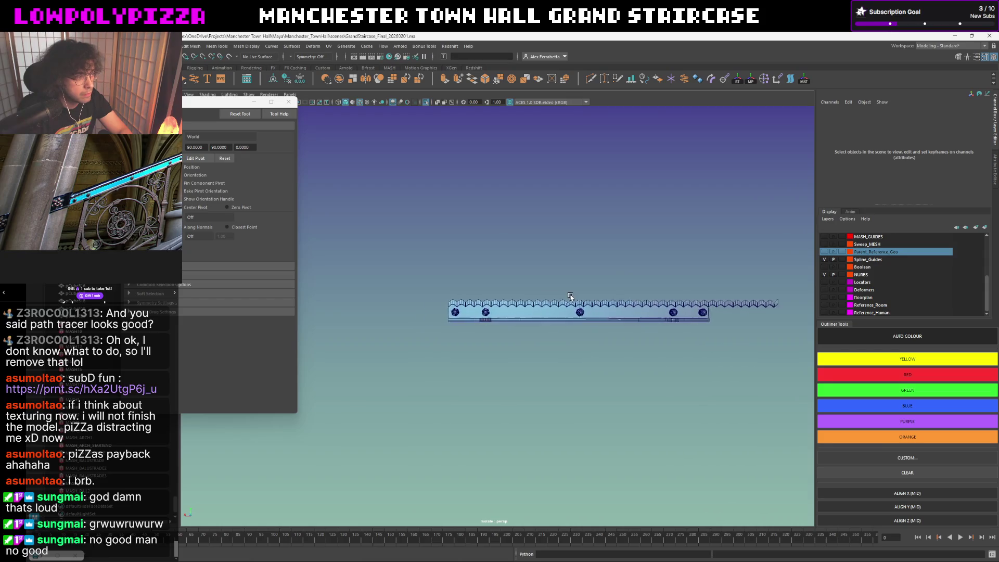
{"action": "left_click", "coordinate": [542, 311]}
{"action": "right_click", "coordinate": [539, 311]}
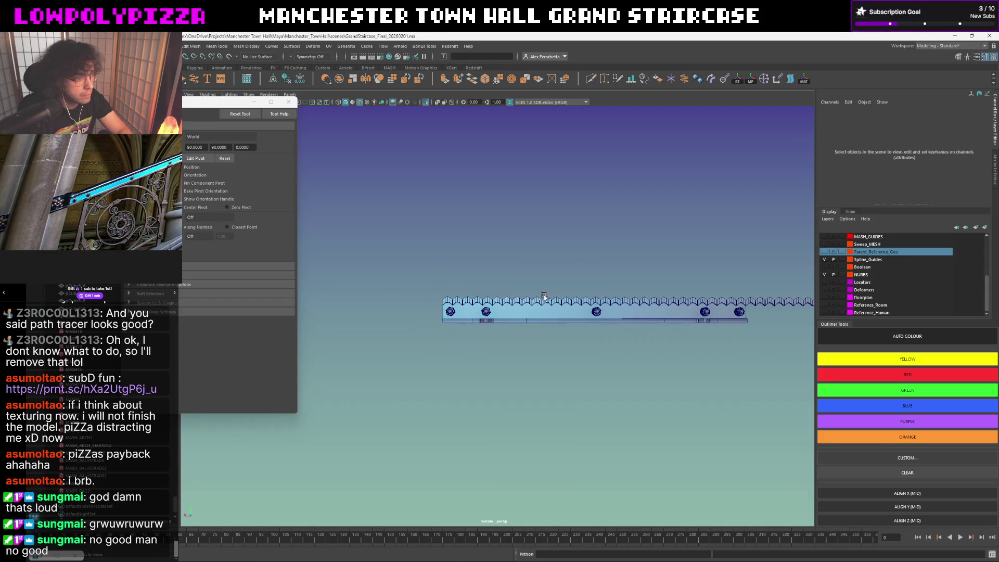
{"action": "scroll", "coordinate": [515, 310], "scroll_direction": "up", "scroll_amount": 2}
{"action": "middle_click_drag", "start_coordinate": [510, 311], "coordinate": [544, 311], "text": "alt"}
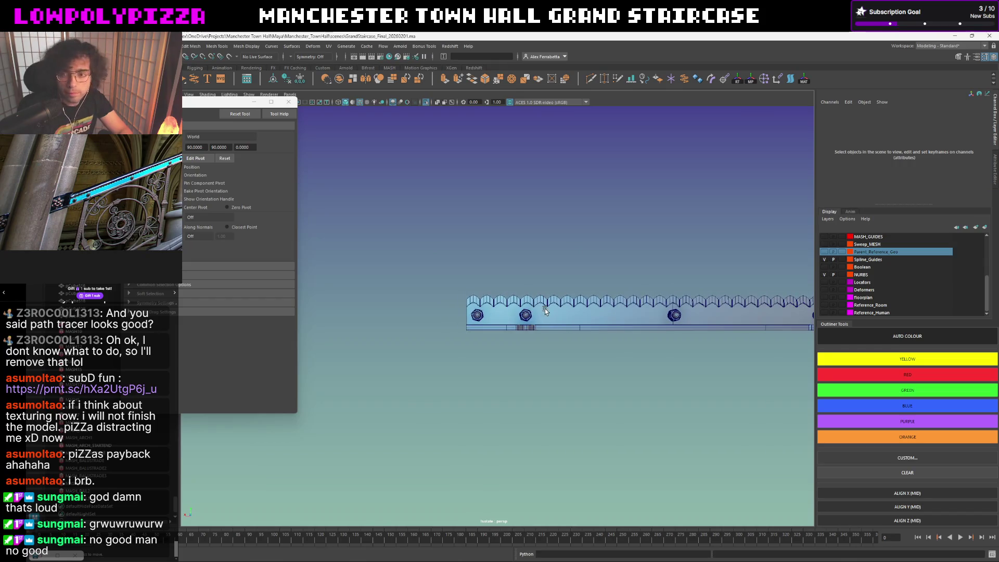
{"action": "scroll", "coordinate": [496, 316], "scroll_direction": "up", "scroll_amount": 1}
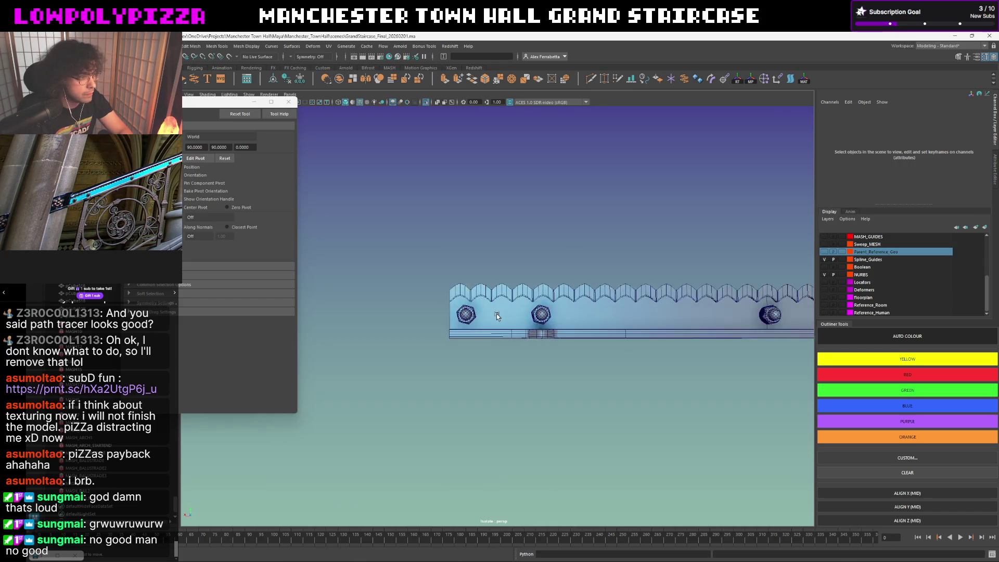
Drag the bottom bar's end vertices outward so it extends slightly at both ends.
{"action": "left_click", "coordinate": [497, 319]}
{"action": "scroll", "coordinate": [492, 333], "scroll_direction": "up", "scroll_amount": 1}
{"action": "right_click", "coordinate": [522, 235]}
{"action": "right_click_drag", "start_coordinate": [522, 235], "coordinate": [485, 234]}
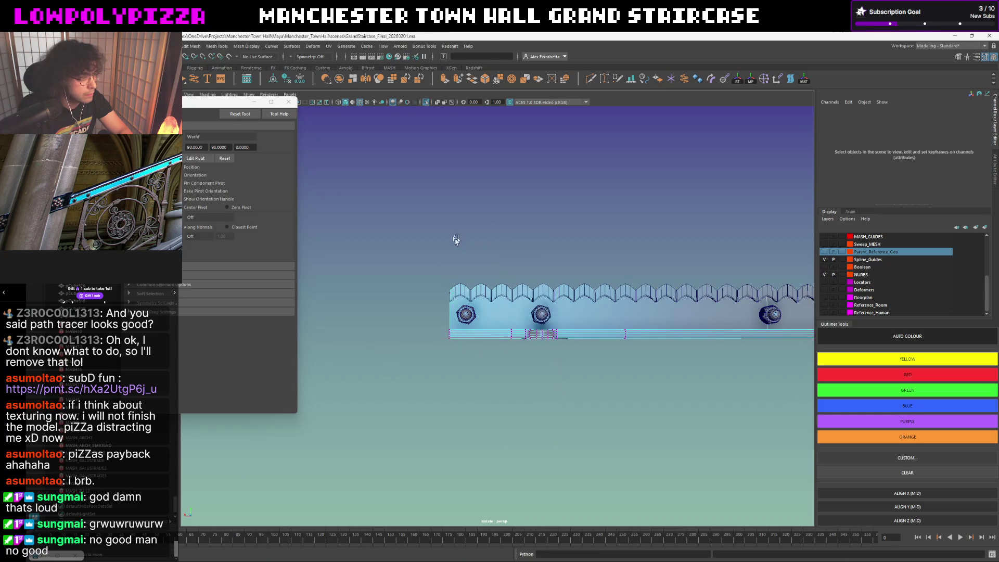
{"action": "scroll", "coordinate": [497, 312], "scroll_direction": "down", "scroll_amount": 3}
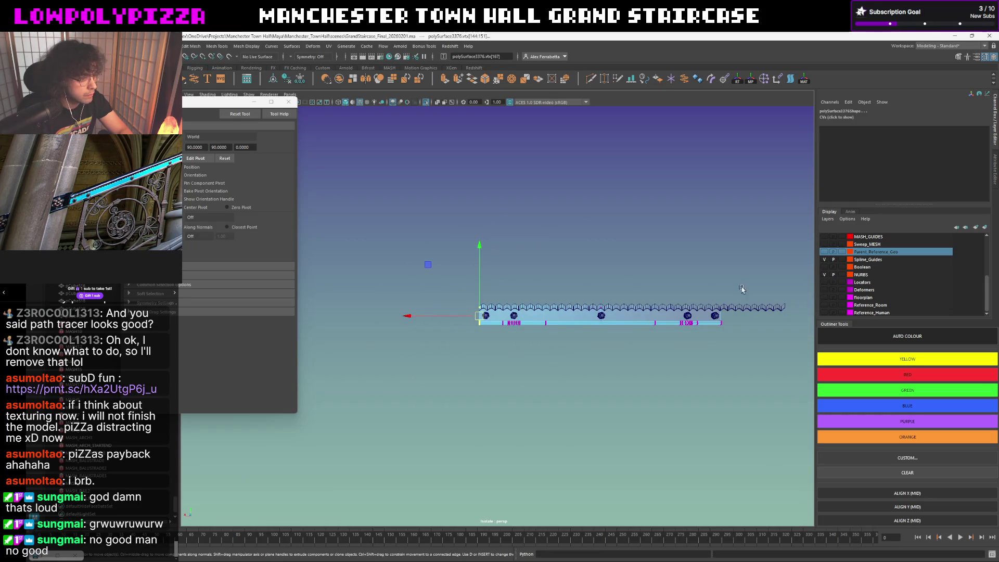
{"action": "left_click", "coordinate": [554, 314]}
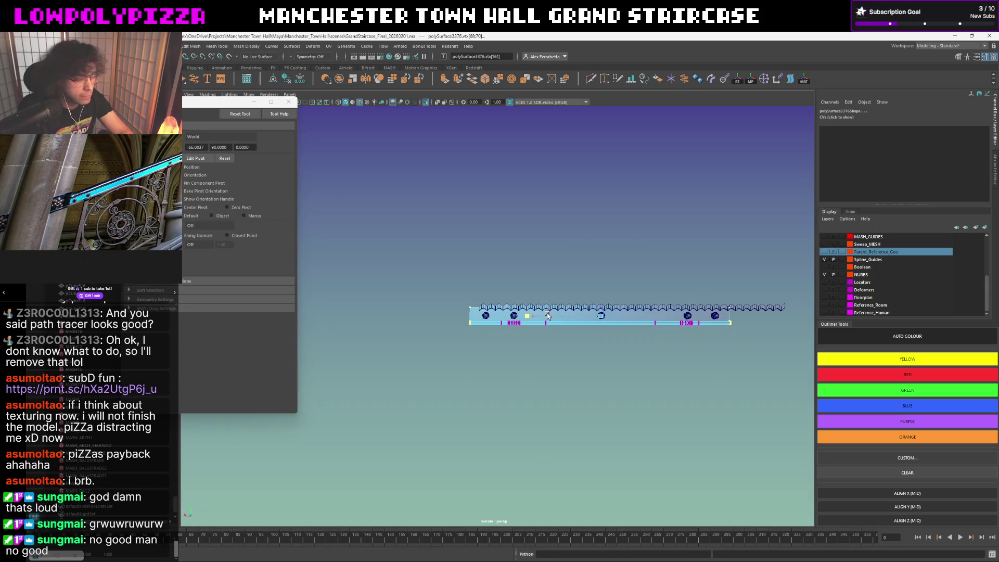
{"action": "left_click", "coordinate": [547, 315]}
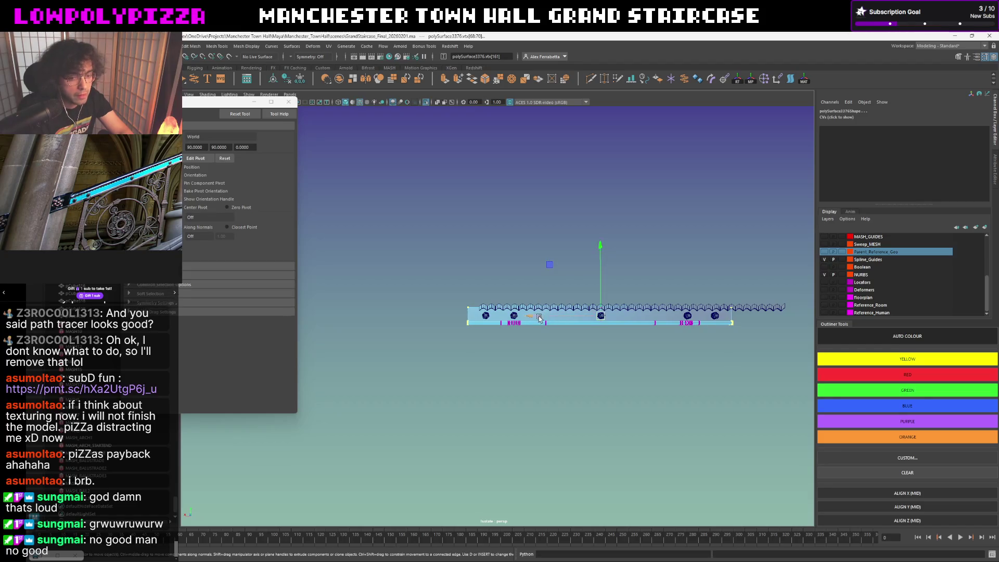
{"action": "left_click", "coordinate": [404, 323]}
Duplicate the scalloped strip with Shift+D.
{"action": "scroll", "coordinate": [516, 310], "scroll_direction": "up", "scroll_amount": 2}
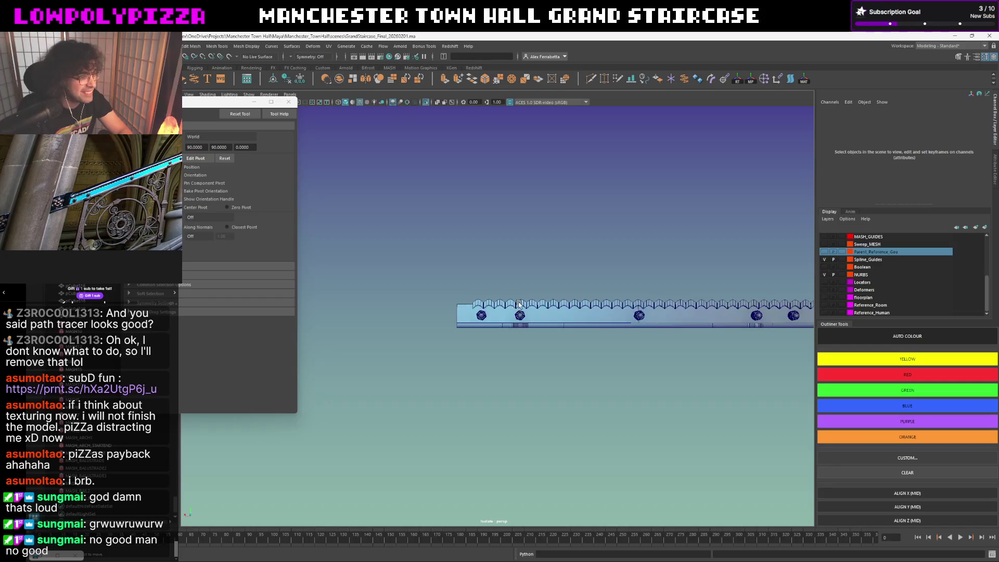
{"action": "left_click", "coordinate": [461, 305]}
{"action": "key", "text": "shift+d"}
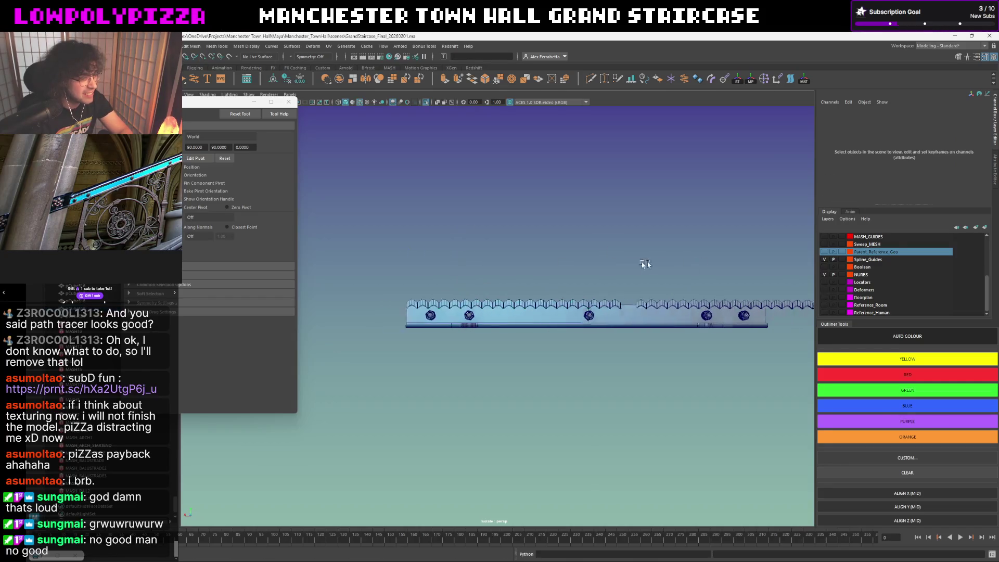
Slide the duplicate strip left to close the gap and check the join.
{"action": "scroll", "coordinate": [658, 265], "scroll_direction": "up", "scroll_amount": 3}
{"action": "left_click_drag", "start_coordinate": [617, 295], "coordinate": [581, 295]}
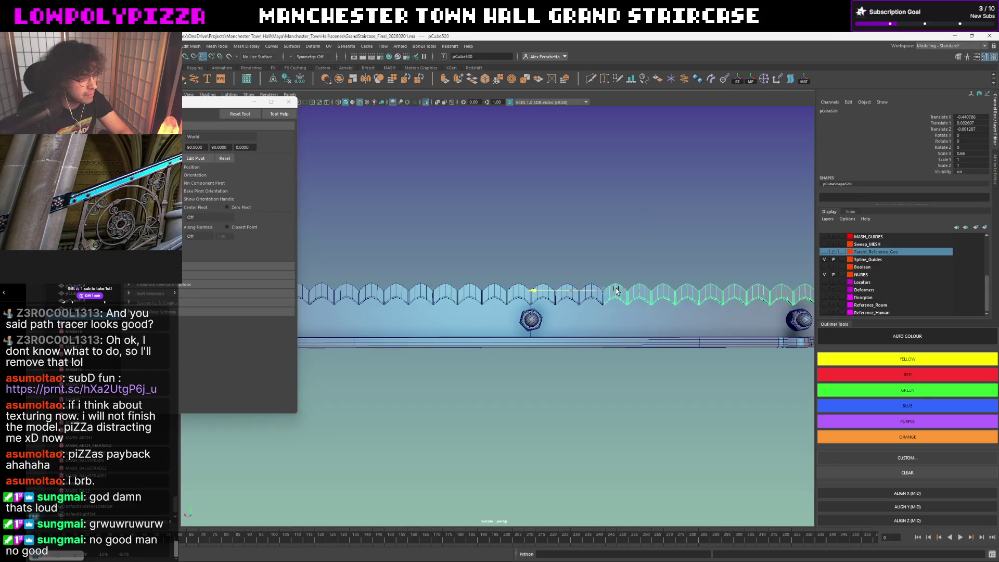
{"action": "left_click", "coordinate": [654, 250]}
{"action": "mouse_move", "coordinate": [654, 250]}
{"action": "left_mouse_down", "text": "alt"}
{"action": "mouse_move", "coordinate": [635, 261]}
{"action": "mouse_move", "coordinate": [614, 252]}
{"action": "mouse_move", "coordinate": [616, 273]}
{"action": "mouse_move", "coordinate": [679, 292]}
{"action": "mouse_move", "coordinate": [559, 290]}
{"action": "mouse_move", "coordinate": [567, 299]}
{"action": "left_mouse_up", "text": "alt"}
{"action": "left_click", "coordinate": [562, 292]}
{"action": "scroll", "coordinate": [600, 290], "scroll_direction": "up", "scroll_amount": 5}
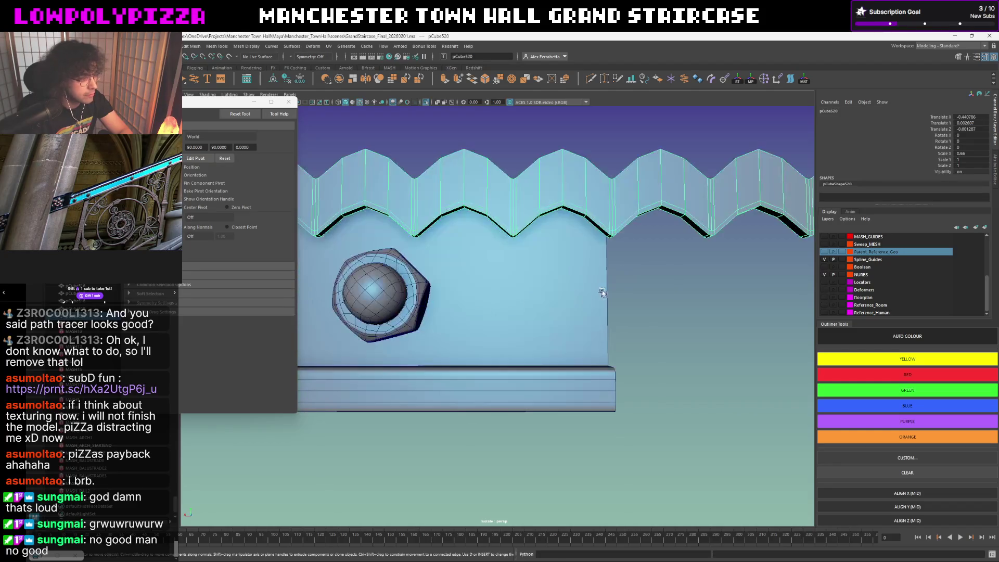
{"action": "scroll", "coordinate": [610, 289], "scroll_direction": "down", "scroll_amount": 5}
Select and grow the duplicate's overlapping faces, then delete them.
{"action": "right_click_drag", "start_coordinate": [630, 309], "coordinate": [617, 318]}
{"action": "left_click_drag", "start_coordinate": [593, 338], "coordinate": [563, 352]}
{"action": "right_click_drag", "start_coordinate": [586, 307], "coordinate": [649, 277], "text": "shift"}
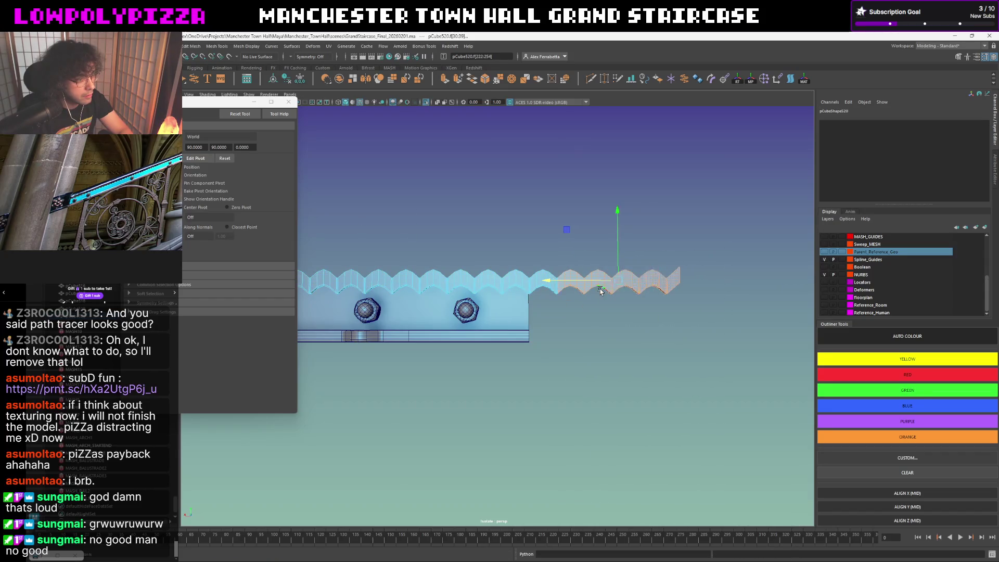
{"action": "scroll", "coordinate": [640, 282], "scroll_direction": "up", "scroll_amount": 5}
{"action": "key", "text": "greater"}
{"action": "key", "text": "greater"}
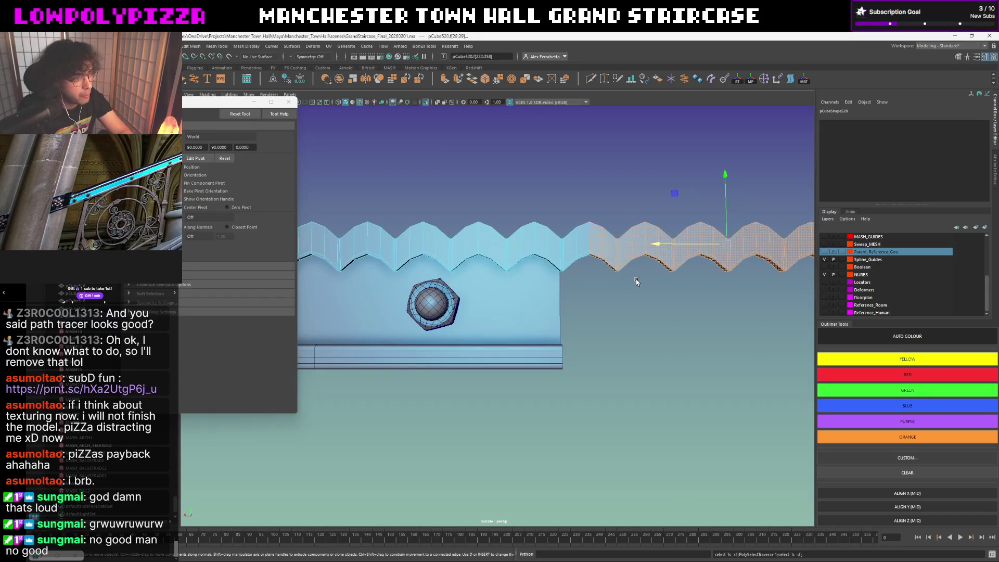
{"action": "left_click_drag", "start_coordinate": [624, 299], "coordinate": [613, 297], "text": "alt"}
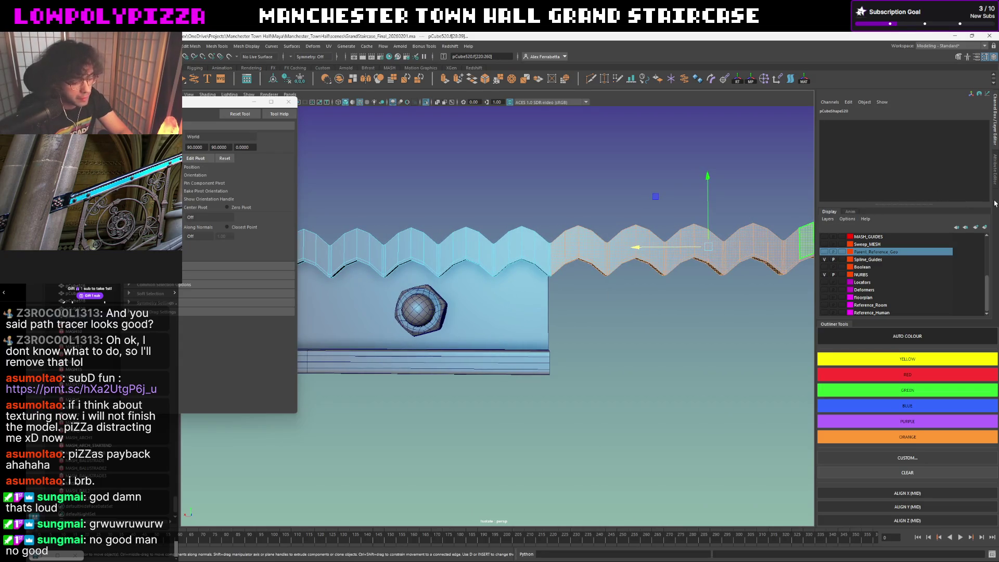
{"action": "key", "text": "shift+period"}
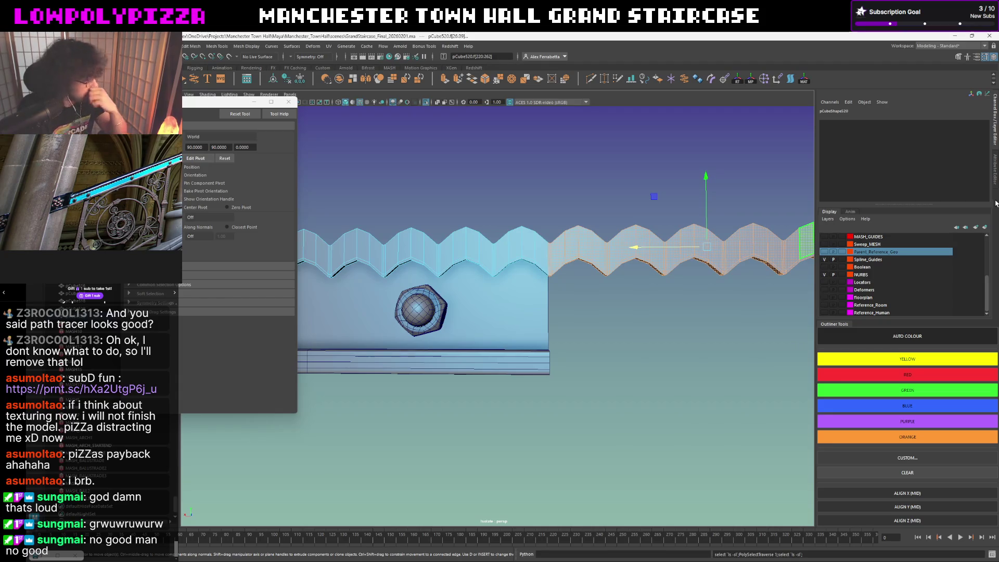
{"action": "key", "text": "Delete"}
Preview the strip smoothed with 3 so its top shows rounded scallops.
{"action": "right_click_drag", "start_coordinate": [446, 279], "coordinate": [529, 208]}
{"action": "key", "text": "3"}
{"action": "mouse_move", "coordinate": [504, 201]}
{"action": "left_mouse_down", "text": "alt"}
{"action": "mouse_move", "coordinate": [526, 217]}
{"action": "mouse_move", "coordinate": [515, 275]}
{"action": "mouse_move", "coordinate": [580, 267]}
{"action": "mouse_move", "coordinate": [582, 276]}
{"action": "left_mouse_up", "text": "alt"}
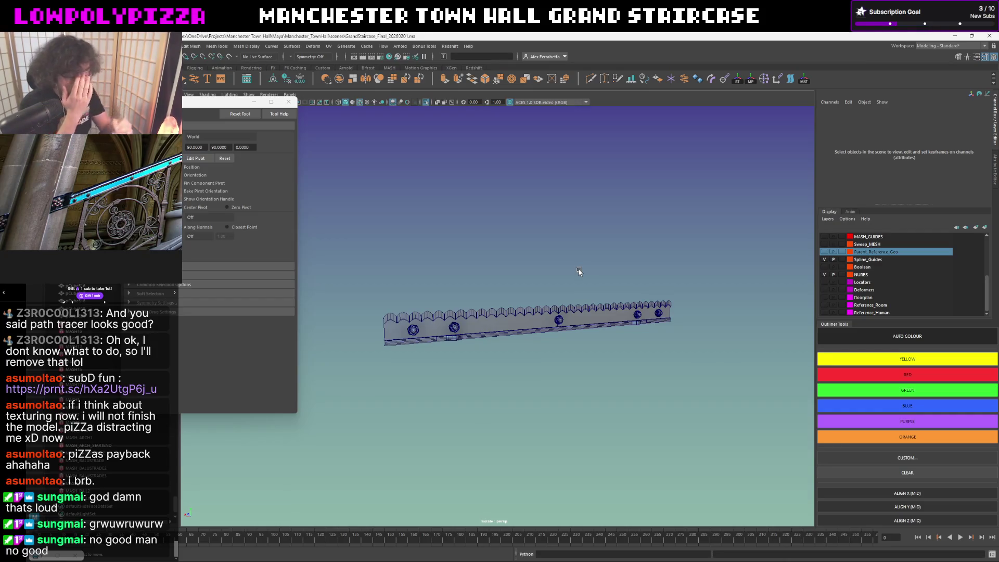
{"action": "mouse_move", "coordinate": [646, 268]}
{"action": "left_mouse_down", "text": "alt"}
{"action": "mouse_move", "coordinate": [614, 302]}
{"action": "mouse_move", "coordinate": [564, 302]}
{"action": "mouse_move", "coordinate": [651, 295]}
{"action": "mouse_move", "coordinate": [627, 291]}
{"action": "left_mouse_up", "text": "alt"}
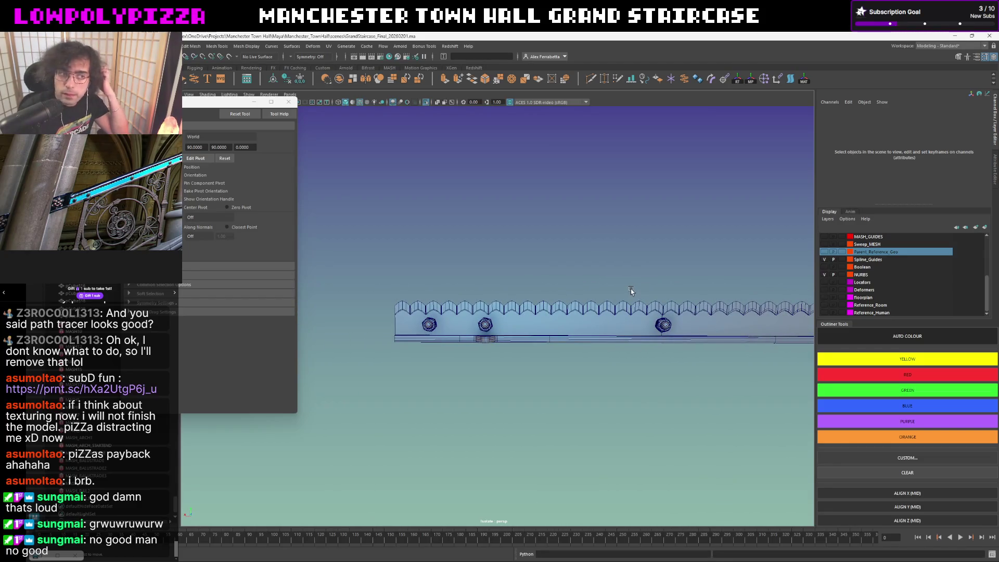
{"action": "key", "text": "ctrl+1"}
{"action": "left_click_drag", "start_coordinate": [611, 298], "coordinate": [578, 298], "text": "alt"}
{"action": "left_click", "coordinate": [575, 297]}
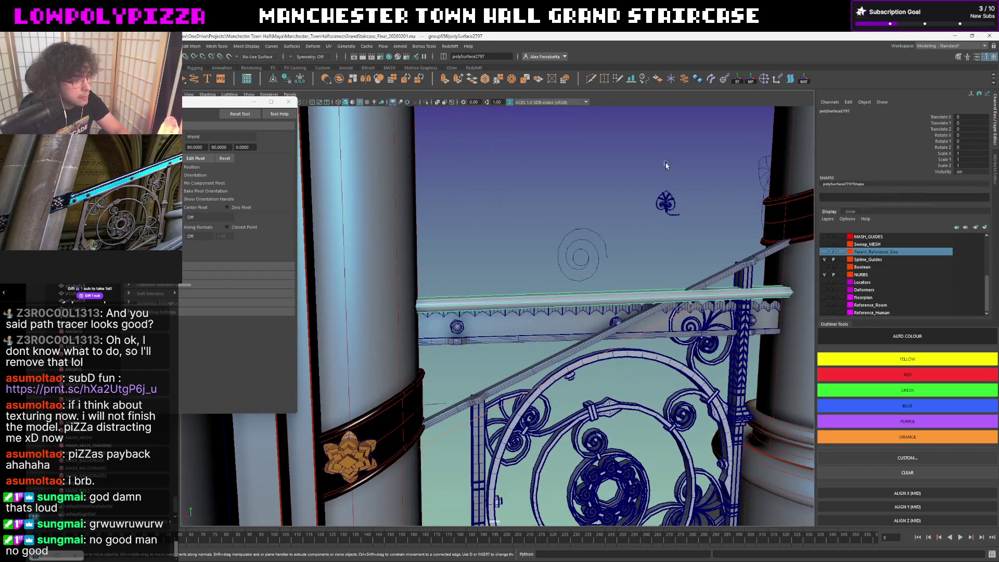
{"action": "left_click_drag", "start_coordinate": [645, 186], "coordinate": [564, 246], "text": "alt"}
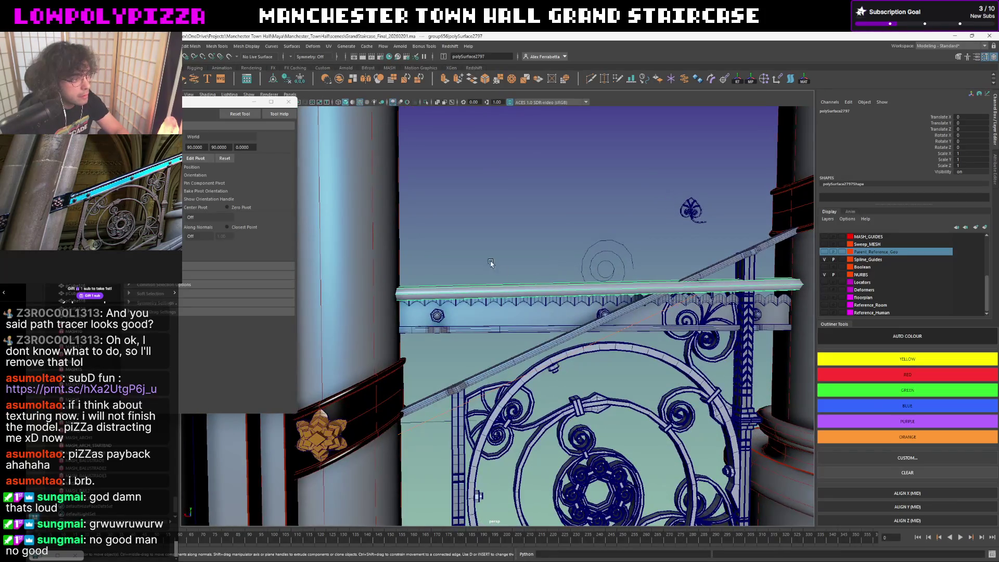
{"action": "left_click", "coordinate": [475, 271]}
{"action": "key", "text": "ctrl+1"}
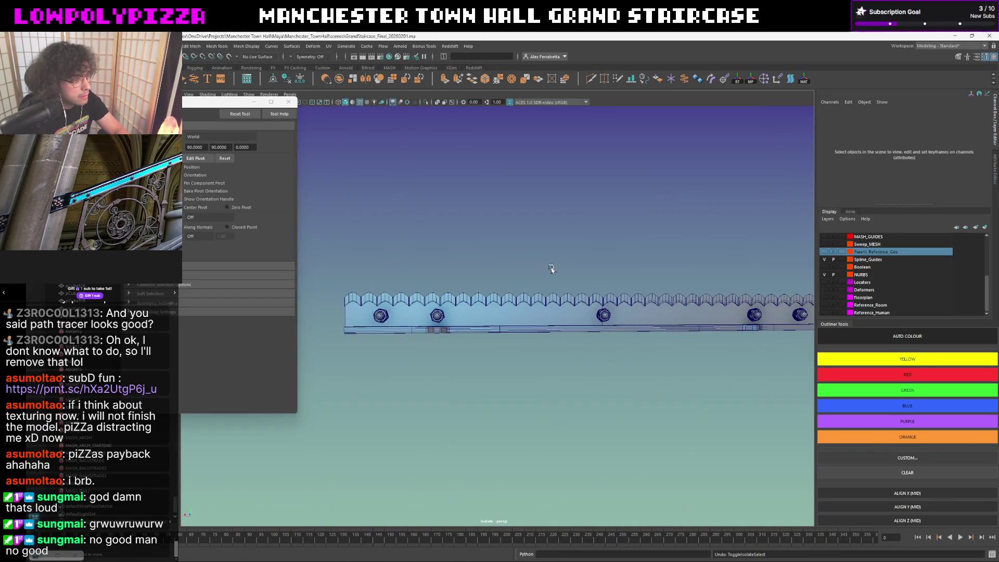
{"action": "key", "text": "f"}
{"action": "left_click_drag", "start_coordinate": [719, 272], "coordinate": [364, 372]}
{"action": "key", "text": "ctrl+1"}
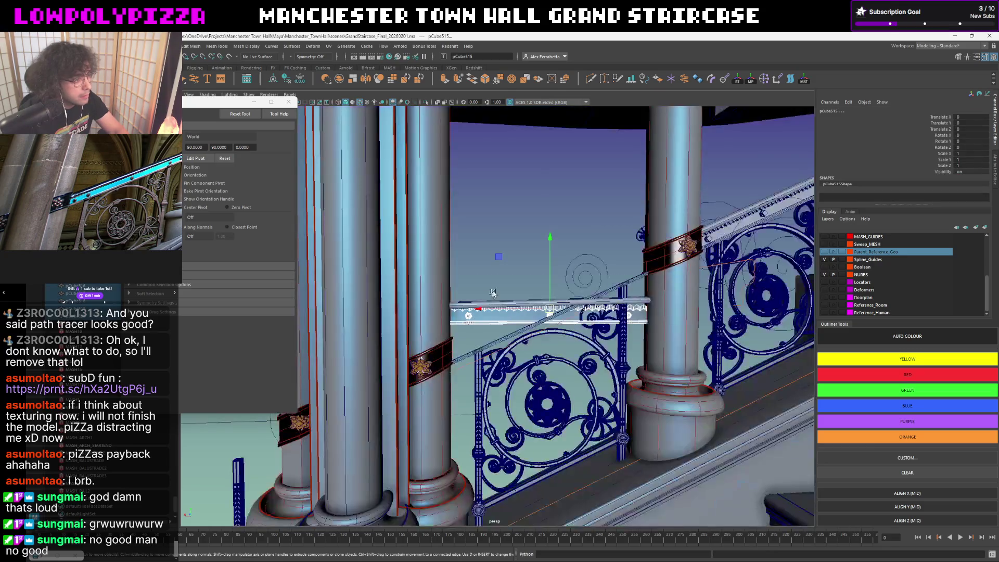
{"action": "key", "text": "ctrl+1"}
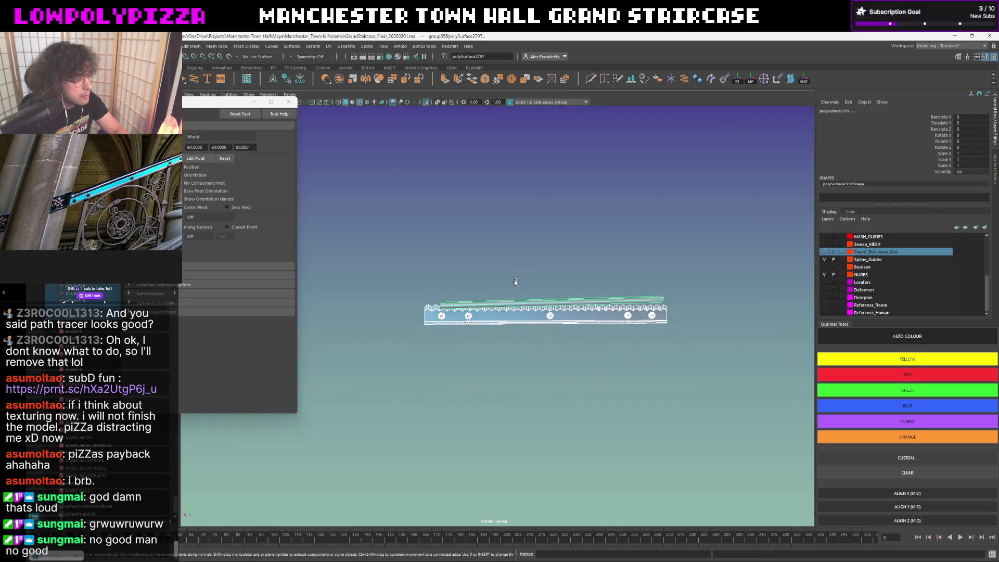
{"action": "left_click", "coordinate": [505, 288]}
{"action": "left_click", "coordinate": [494, 300]}
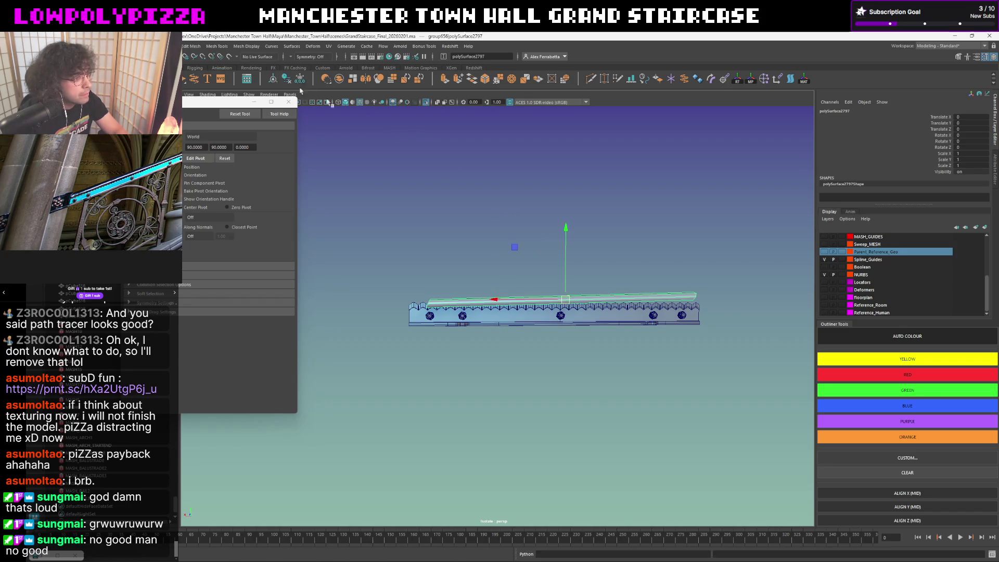
Rotate the top strip about 1° around Z with Discrete Rotate turned off.
{"action": "key", "text": "e"}
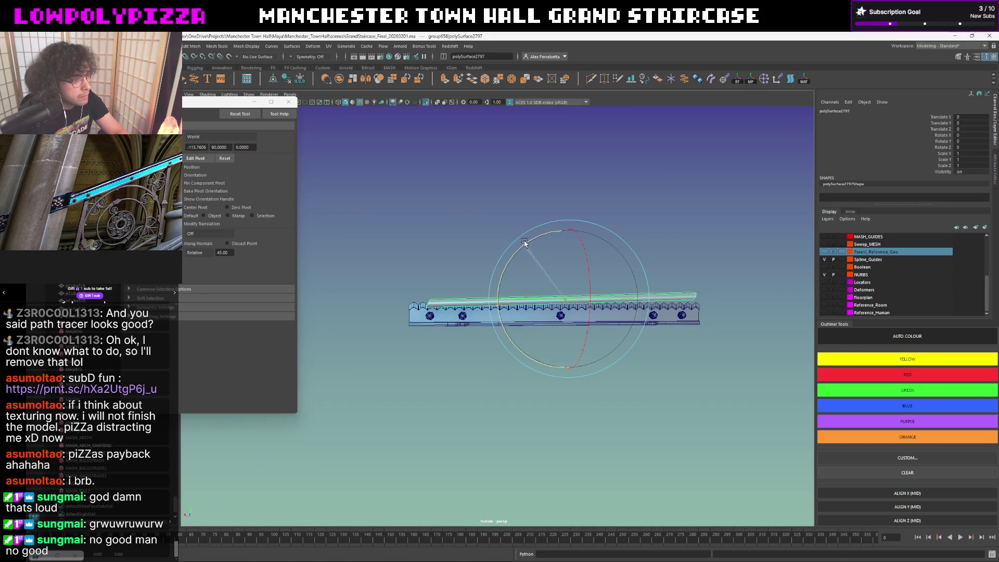
{"action": "right_click_drag", "start_coordinate": [526, 242], "coordinate": [526, 243]}
{"action": "left_click_drag", "start_coordinate": [527, 243], "coordinate": [530, 240]}
{"action": "right_click_drag", "start_coordinate": [569, 208], "coordinate": [566, 223]}
{"action": "mouse_move", "coordinate": [566, 222]}
{"action": "left_mouse_down", "text": "alt"}
{"action": "mouse_move", "coordinate": [587, 261]}
{"action": "mouse_move", "coordinate": [632, 271]}
{"action": "mouse_move", "coordinate": [405, 175]}
{"action": "left_mouse_up", "text": "alt"}
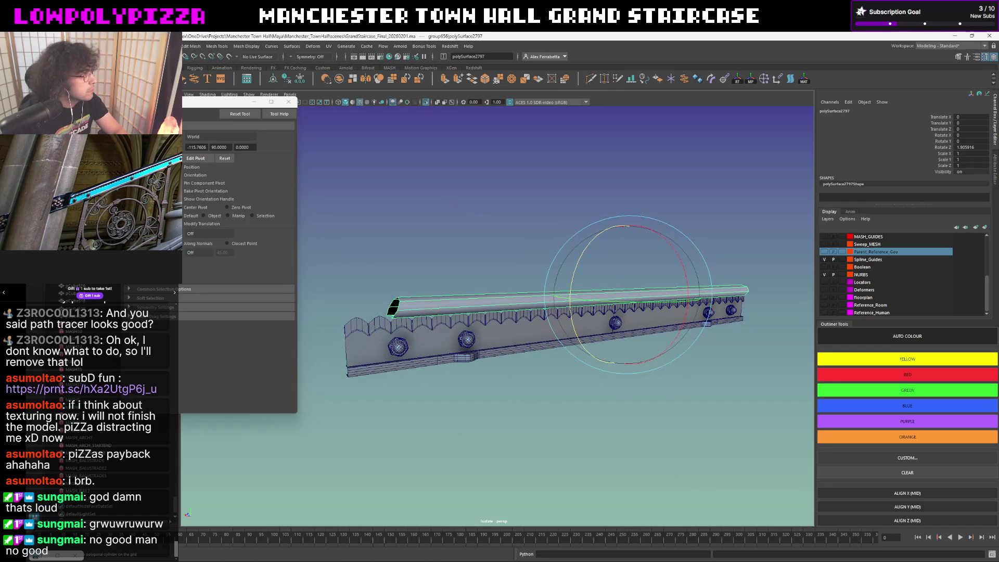
{"action": "left_click_drag", "start_coordinate": [339, 149], "coordinate": [543, 227], "text": "alt"}
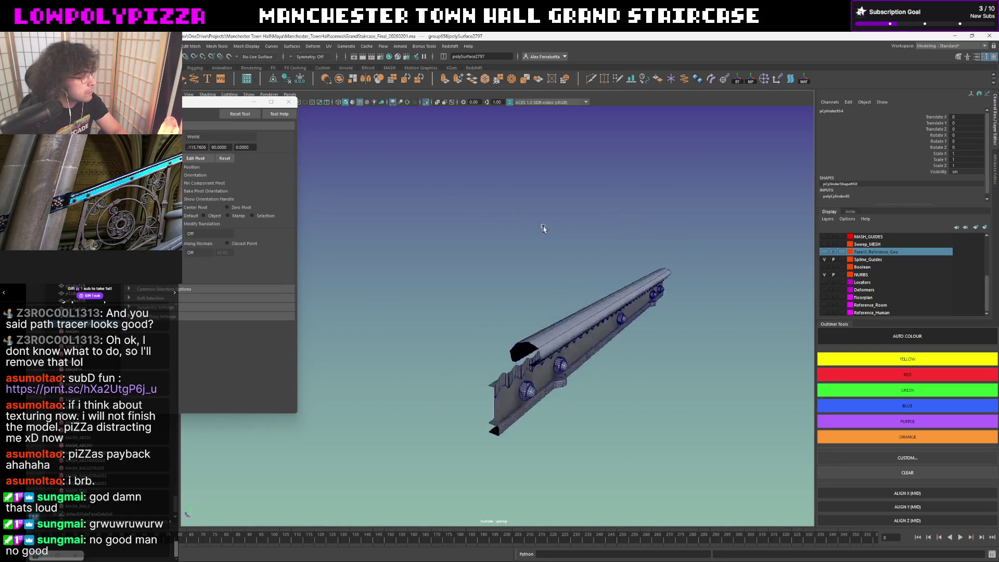
Rotate cylinder pCylinder954 -90° in Z so it lies along the rail.
{"action": "left_click", "coordinate": [568, 328]}
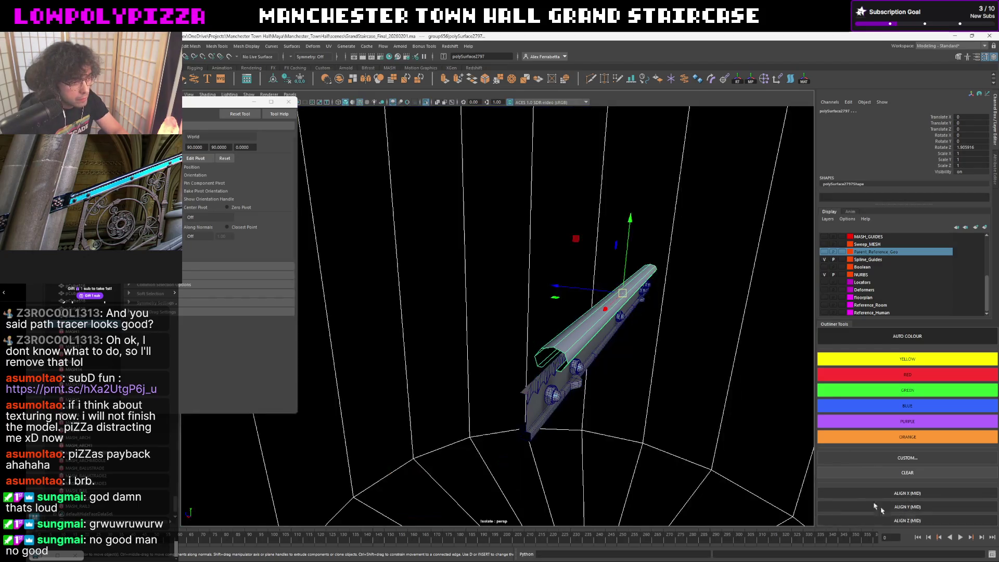
{"action": "left_click", "coordinate": [599, 239]}
{"action": "key", "text": "e"}
{"action": "left_click", "coordinate": [599, 234]}
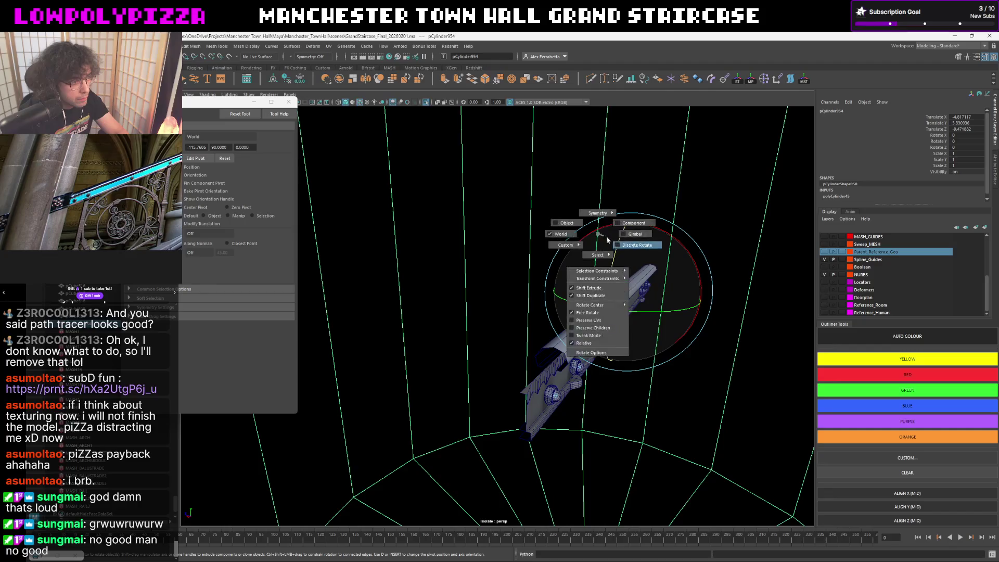
{"action": "left_click_drag", "start_coordinate": [606, 239], "coordinate": [606, 279]}
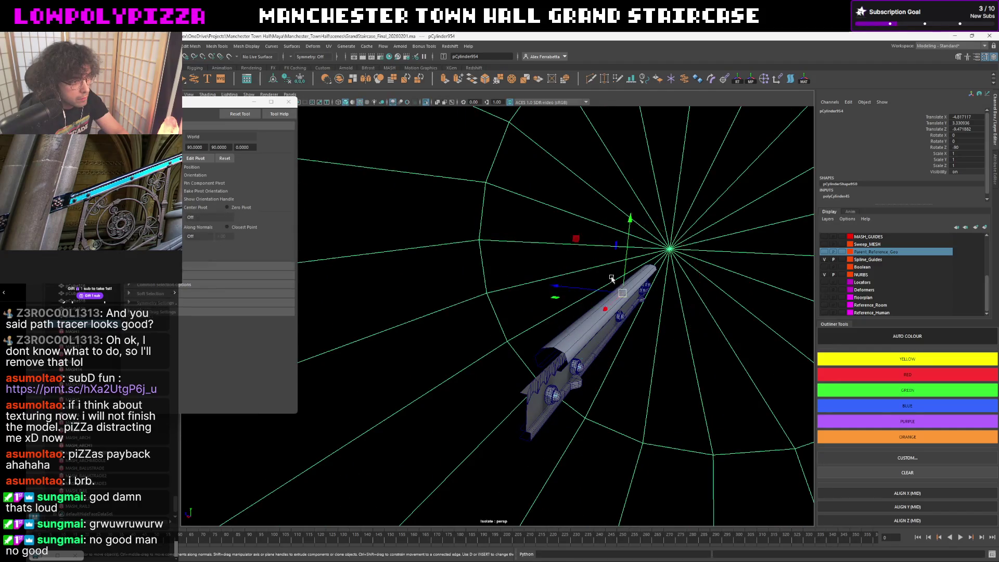
Set the polyCylinder Radius to 0.01 and Subdivisions Axis to 12.
{"action": "left_click", "coordinate": [838, 196]}
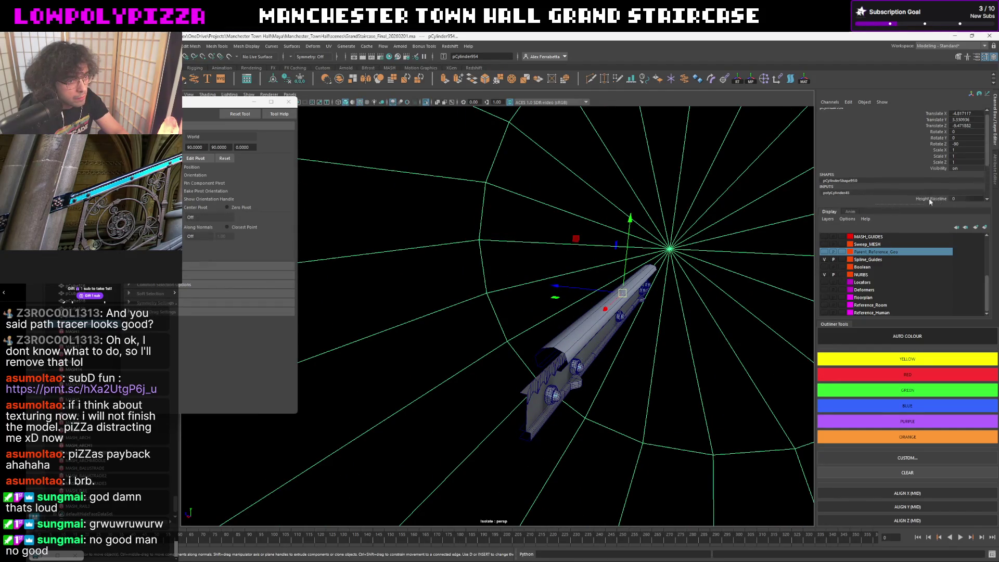
{"action": "left_click", "coordinate": [967, 186]}
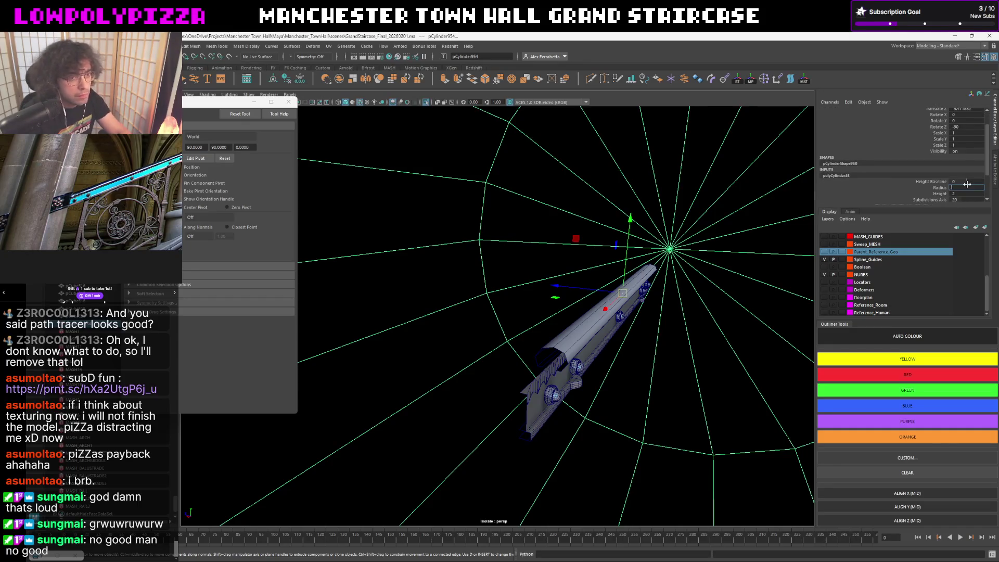
{"action": "key", "text": "Return"}
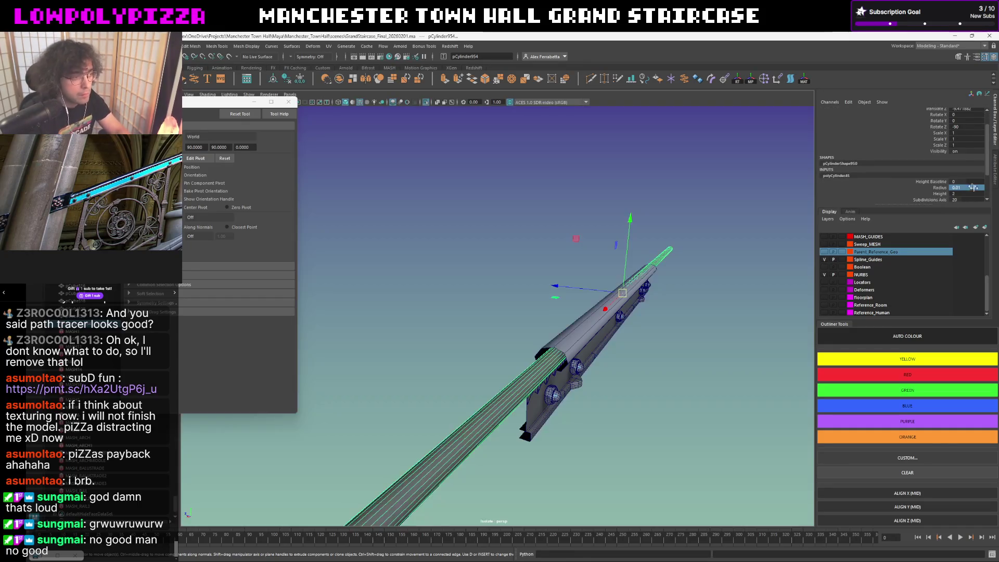
{"action": "double_click", "coordinate": [963, 199]}
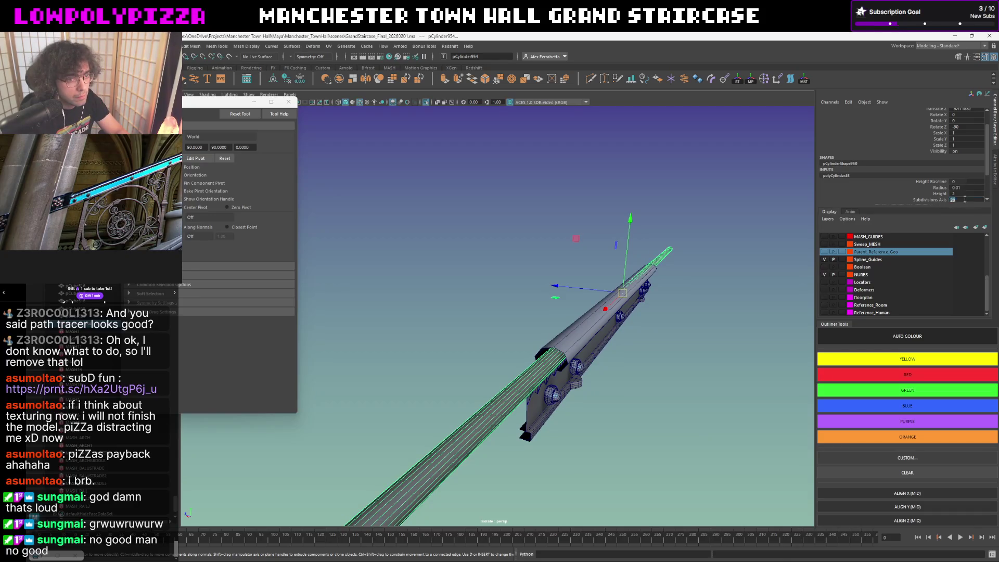
{"action": "type", "text": "12"}
{"action": "key", "text": "Return"}
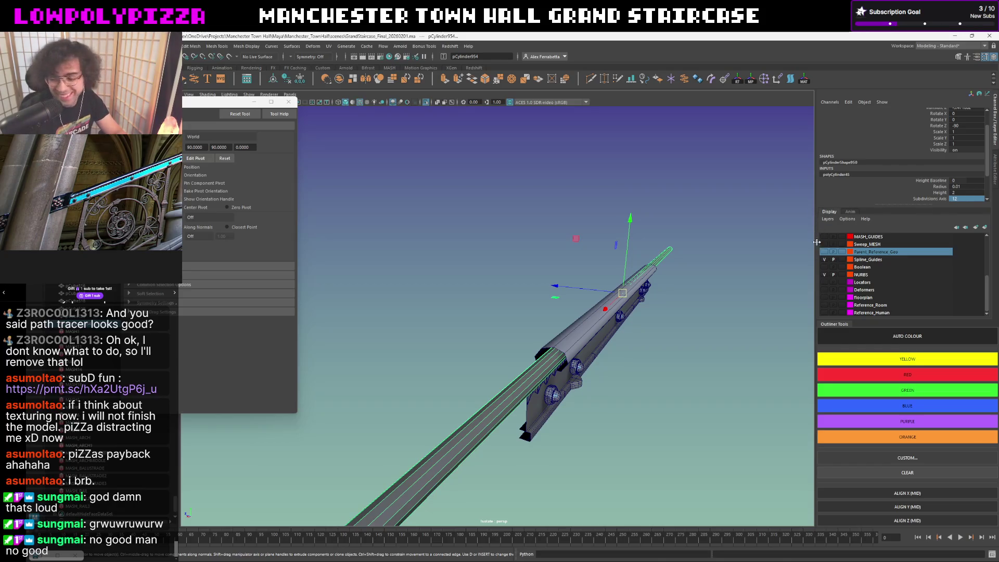
{"action": "mouse_move", "coordinate": [736, 301]}
{"action": "left_mouse_down", "text": "alt"}
{"action": "mouse_move", "coordinate": [626, 275]}
{"action": "mouse_move", "coordinate": [549, 291]}
{"action": "mouse_move", "coordinate": [540, 303]}
{"action": "mouse_move", "coordinate": [678, 286]}
{"action": "mouse_move", "coordinate": [666, 289]}
{"action": "left_mouse_up", "text": "alt"}
Select the rod's far-end vertices and bring its end in to the panel's end.
{"action": "scroll", "coordinate": [609, 301], "scroll_direction": "up", "scroll_amount": 5}
{"action": "mouse_move", "coordinate": [609, 300]}
{"action": "left_mouse_down", "text": "alt"}
{"action": "mouse_move", "coordinate": [607, 289]}
{"action": "mouse_move", "coordinate": [645, 284]}
{"action": "left_mouse_up", "text": "alt"}
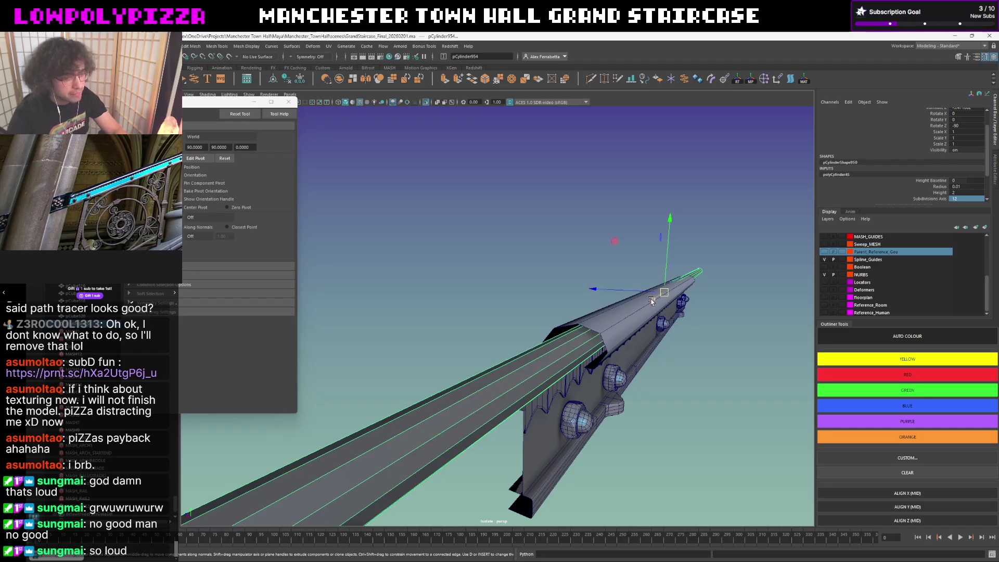
{"action": "mouse_move", "coordinate": [576, 449]}
{"action": "left_mouse_down", "text": "alt"}
{"action": "mouse_move", "coordinate": [584, 345]}
{"action": "mouse_move", "coordinate": [505, 351]}
{"action": "mouse_move", "coordinate": [438, 315]}
{"action": "left_mouse_up", "text": "alt"}
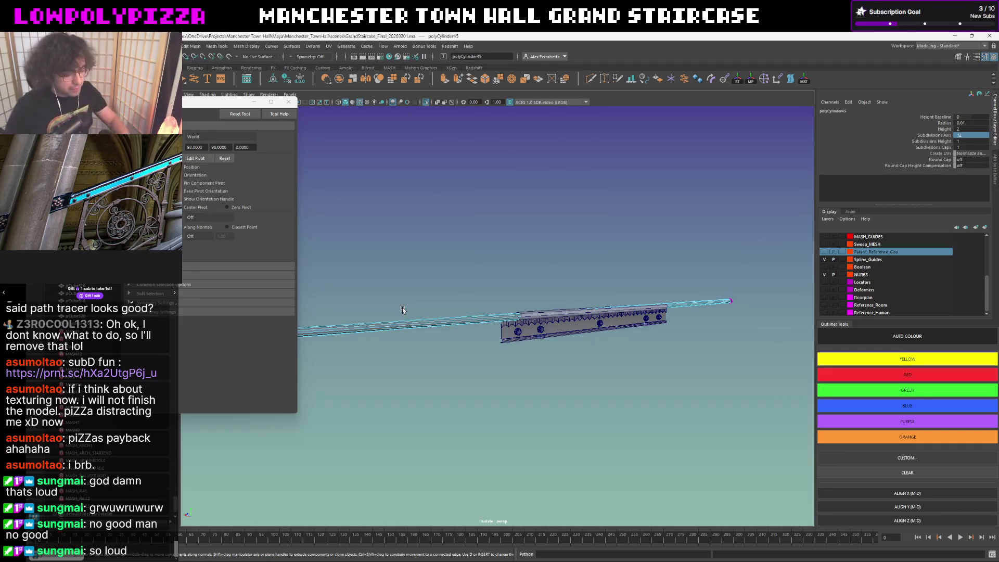
{"action": "mouse_move", "coordinate": [457, 284]}
{"action": "left_mouse_down", "text": "alt"}
{"action": "mouse_move", "coordinate": [420, 303]}
{"action": "mouse_move", "coordinate": [457, 308]}
{"action": "mouse_move", "coordinate": [428, 305]}
{"action": "left_mouse_up", "text": "alt"}
{"action": "right_click", "coordinate": [426, 304]}
{"action": "right_click_drag", "start_coordinate": [426, 303], "coordinate": [391, 302]}
{"action": "mouse_move", "coordinate": [401, 284]}
{"action": "left_mouse_down"}
{"action": "mouse_move", "coordinate": [302, 341]}
{"action": "mouse_move", "coordinate": [309, 310]}
{"action": "mouse_move", "coordinate": [710, 305]}
{"action": "left_mouse_up"}
{"action": "left_click_drag", "start_coordinate": [691, 342], "coordinate": [687, 339]}
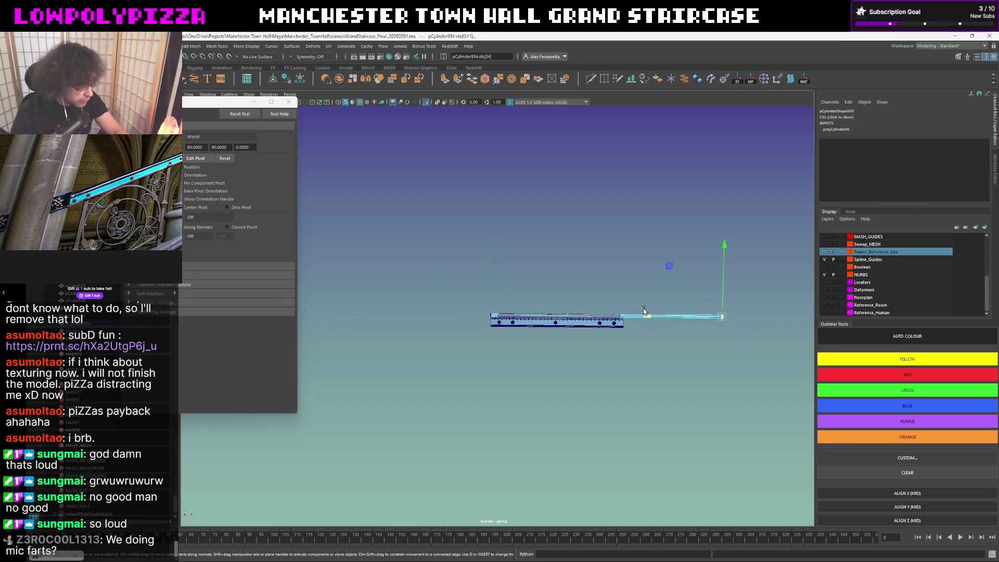
{"action": "key", "text": "ctrl+z"}
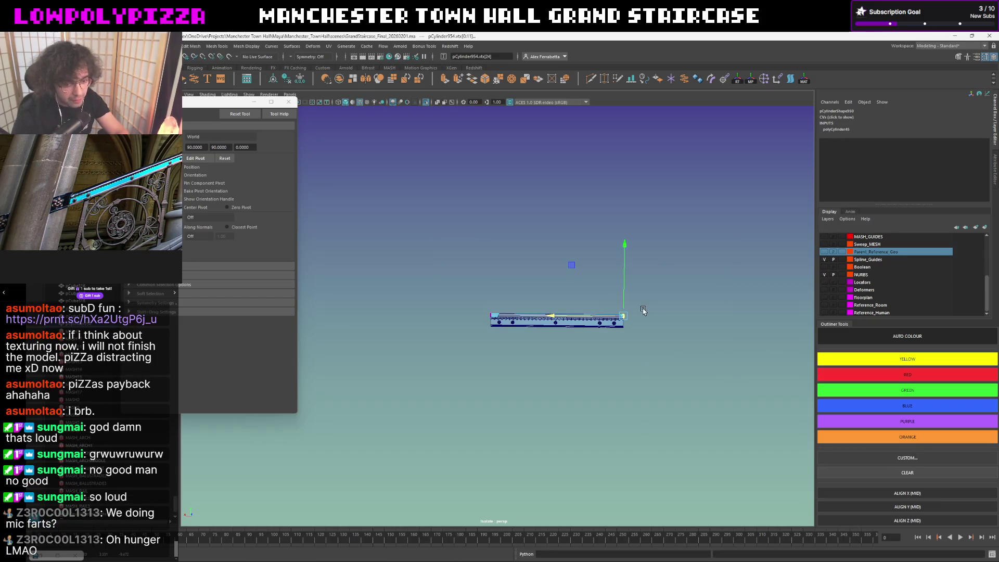
Examine the rail's end and select its left end-cap faces.
{"action": "key", "text": "f"}
{"action": "scroll", "coordinate": [643, 310], "scroll_direction": "down", "scroll_amount": 8}
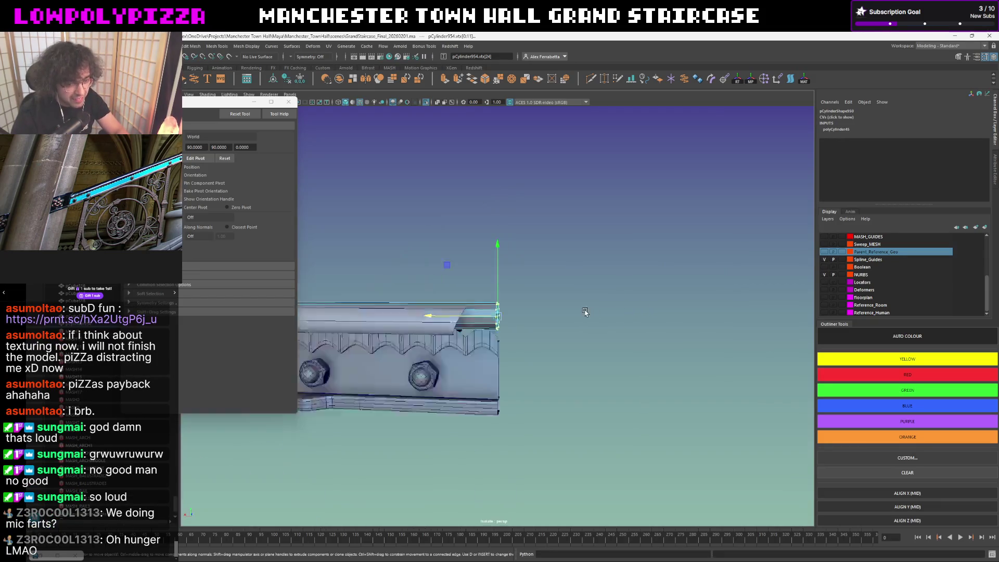
{"action": "scroll", "coordinate": [542, 319], "scroll_direction": "up", "scroll_amount": 3}
{"action": "mouse_move", "coordinate": [532, 320]}
{"action": "left_mouse_down", "text": "alt"}
{"action": "mouse_move", "coordinate": [586, 319]}
{"action": "mouse_move", "coordinate": [609, 334]}
{"action": "mouse_move", "coordinate": [645, 336]}
{"action": "mouse_move", "coordinate": [599, 320]}
{"action": "mouse_move", "coordinate": [623, 333]}
{"action": "mouse_move", "coordinate": [547, 326]}
{"action": "left_mouse_up", "text": "alt"}
{"action": "scroll", "coordinate": [536, 328], "scroll_direction": "down", "scroll_amount": 6}
{"action": "scroll", "coordinate": [561, 324], "scroll_direction": "up", "scroll_amount": 2}
{"action": "right_click", "coordinate": [409, 329]}
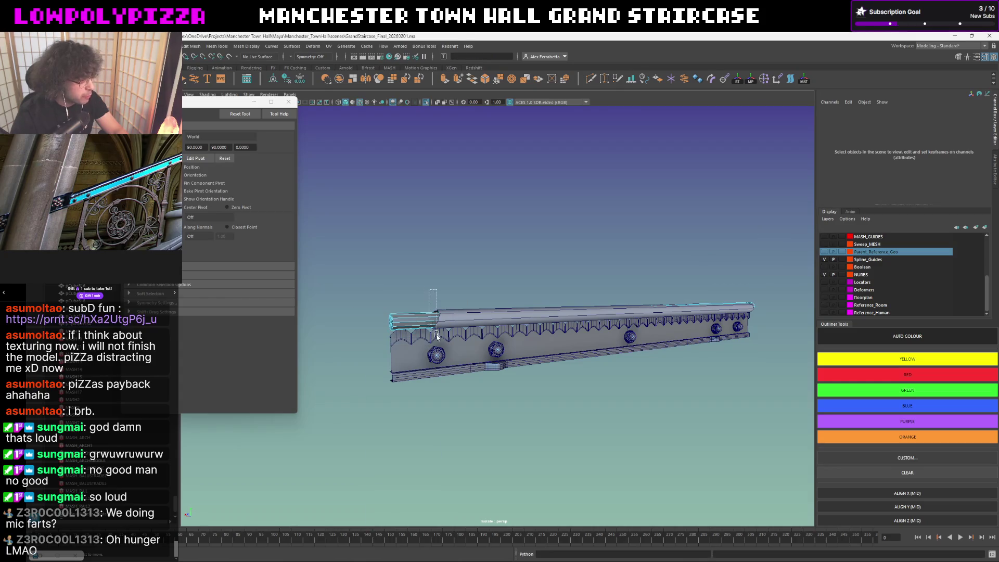
{"action": "left_click_drag", "start_coordinate": [393, 290], "coordinate": [441, 338]}
{"action": "scroll", "coordinate": [770, 269], "scroll_direction": "down", "scroll_amount": 2}
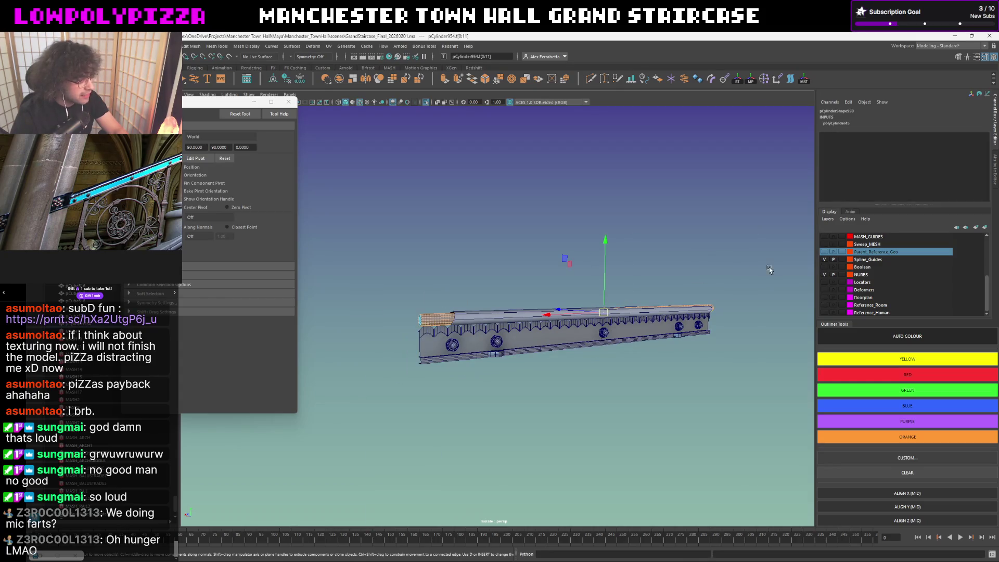
{"action": "left_click", "coordinate": [383, 362]}
Preview the top rail cylinder smoothed and view it end-on.
{"action": "mouse_move", "coordinate": [397, 343]}
{"action": "left_mouse_down", "text": "alt"}
{"action": "mouse_move", "coordinate": [618, 301]}
{"action": "mouse_move", "coordinate": [464, 295]}
{"action": "left_mouse_up", "text": "alt"}
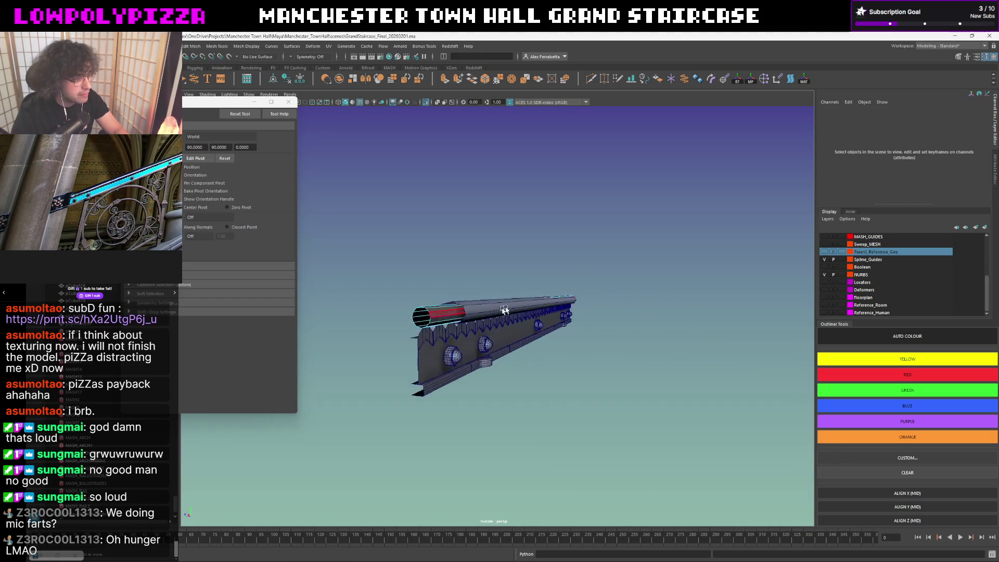
{"action": "left_click", "coordinate": [463, 294]}
{"action": "key", "text": "3"}
{"action": "mouse_move", "coordinate": [531, 304]}
{"action": "left_mouse_down", "text": "alt"}
{"action": "mouse_move", "coordinate": [600, 305]}
{"action": "mouse_move", "coordinate": [551, 302]}
{"action": "mouse_move", "coordinate": [491, 245]}
{"action": "mouse_move", "coordinate": [475, 300]}
{"action": "mouse_move", "coordinate": [433, 308]}
{"action": "mouse_move", "coordinate": [472, 304]}
{"action": "mouse_move", "coordinate": [440, 295]}
{"action": "left_mouse_up", "text": "alt"}
{"action": "right_click_drag", "start_coordinate": [440, 295], "coordinate": [457, 297], "text": "alt"}
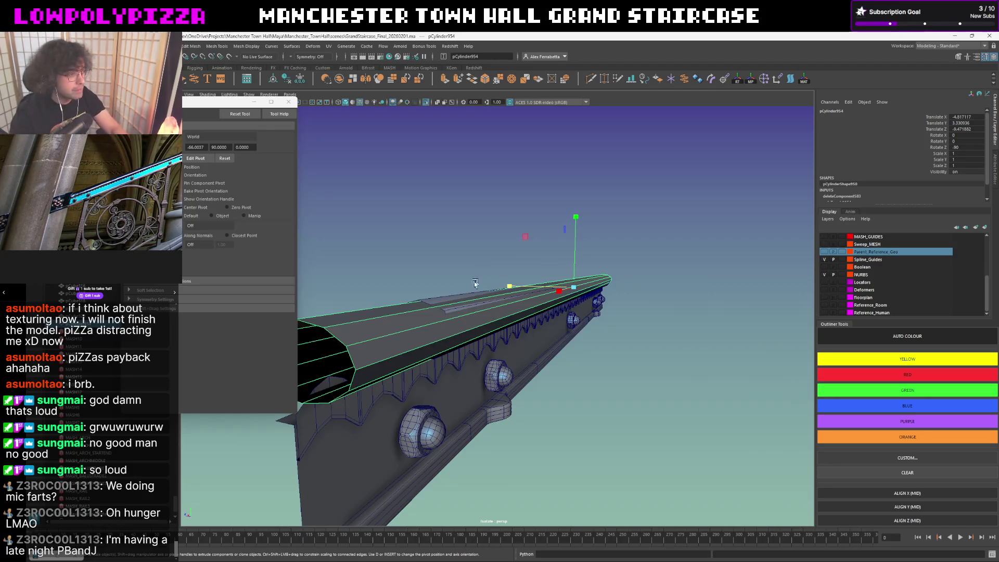
Select the top rail cylinder and view its end disc from below.
{"action": "left_click", "coordinate": [451, 301]}
{"action": "left_click", "coordinate": [465, 283]}
{"action": "left_click_drag", "start_coordinate": [465, 283], "coordinate": [450, 286], "text": "alt"}
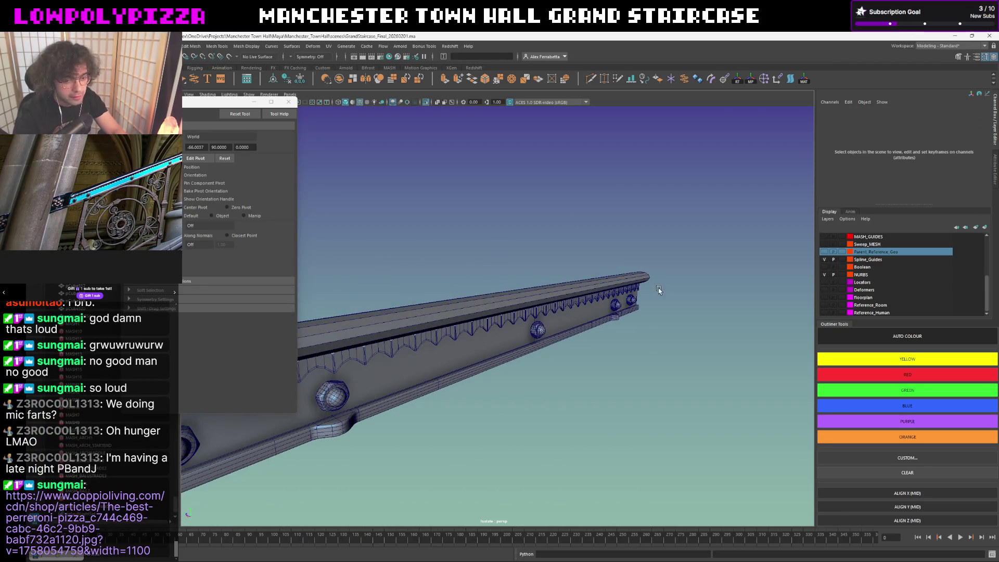
{"action": "left_click_drag", "start_coordinate": [588, 310], "coordinate": [646, 308], "text": "alt"}
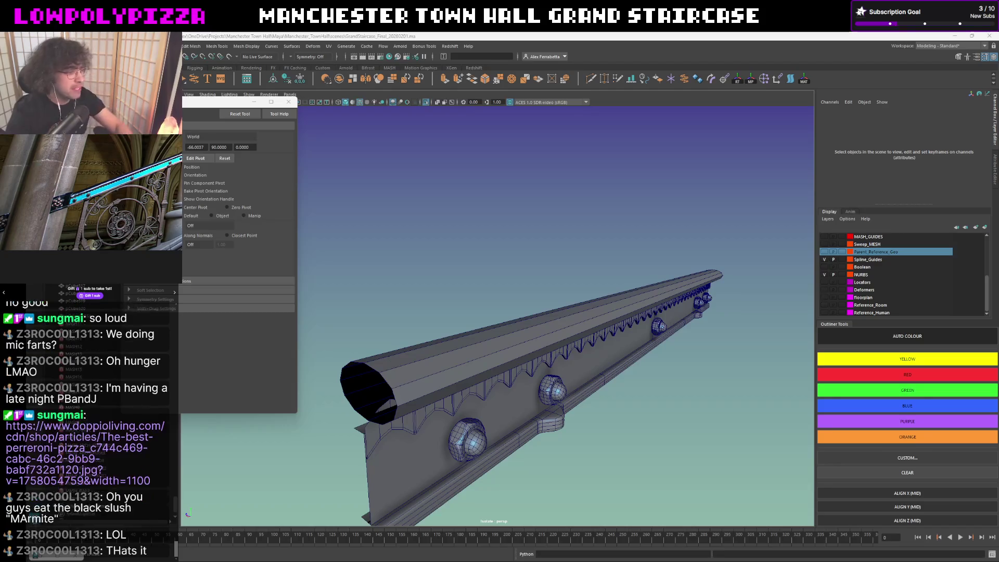
{"action": "left_click_drag", "start_coordinate": [652, 309], "coordinate": [592, 307], "text": "alt"}
{"action": "left_click", "coordinate": [592, 307]}
{"action": "mouse_move", "coordinate": [538, 275]}
{"action": "left_mouse_down", "text": "alt"}
{"action": "mouse_move", "coordinate": [636, 275]}
{"action": "mouse_move", "coordinate": [562, 285]}
{"action": "mouse_move", "coordinate": [573, 351]}
{"action": "left_mouse_up", "text": "alt"}
{"action": "mouse_move", "coordinate": [649, 297]}
{"action": "left_mouse_down", "text": "alt"}
{"action": "mouse_move", "coordinate": [657, 274]}
{"action": "mouse_move", "coordinate": [680, 272]}
{"action": "mouse_move", "coordinate": [666, 266]}
{"action": "left_mouse_up", "text": "alt"}
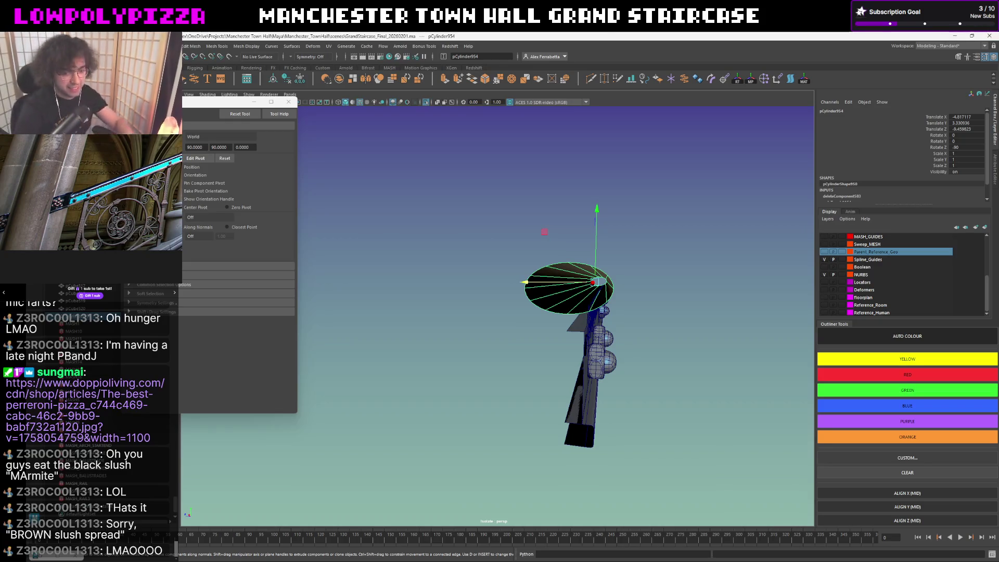
{"action": "mouse_move", "coordinate": [620, 218]}
{"action": "left_mouse_down", "text": "alt"}
{"action": "mouse_move", "coordinate": [627, 176]}
{"action": "mouse_move", "coordinate": [627, 264]}
{"action": "mouse_move", "coordinate": [618, 258]}
{"action": "left_mouse_up", "text": "alt"}
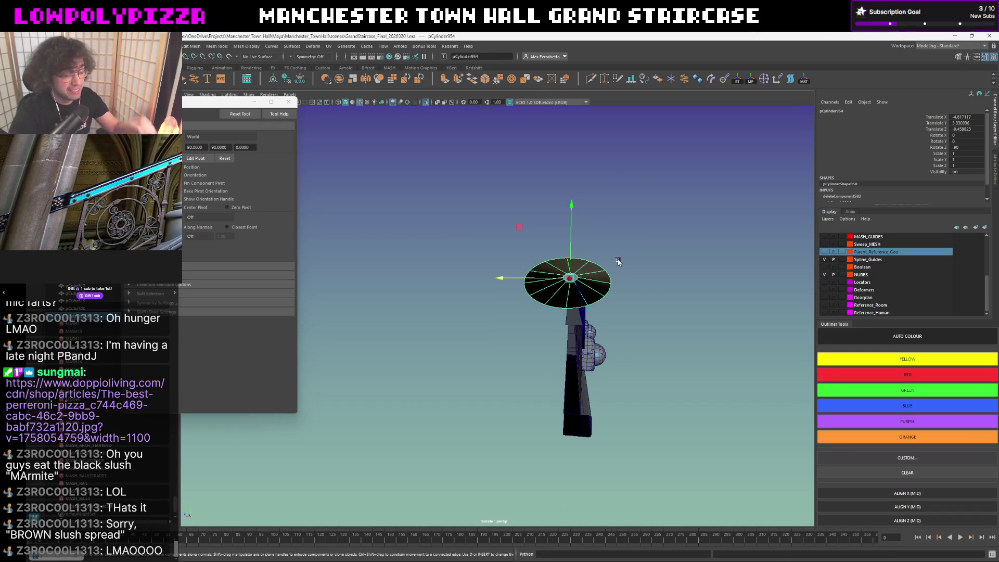
Delete the disc's two wedge faces f[10:11] and return to object mode.
{"action": "key", "text": "F11"}
{"action": "left_click", "coordinate": [575, 295]}
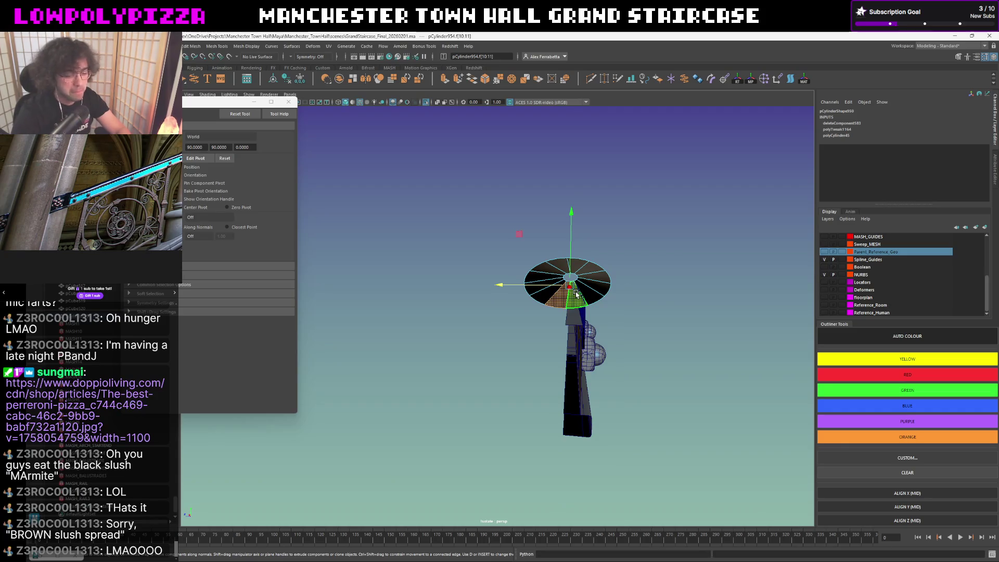
{"action": "key", "text": "Delete"}
{"action": "right_click_drag", "start_coordinate": [570, 279], "coordinate": [552, 263]}
{"action": "mouse_move", "coordinate": [593, 268]}
{"action": "left_mouse_down", "text": "alt"}
{"action": "mouse_move", "coordinate": [656, 225]}
{"action": "mouse_move", "coordinate": [640, 223]}
{"action": "mouse_move", "coordinate": [674, 253]}
{"action": "left_mouse_up", "text": "alt"}
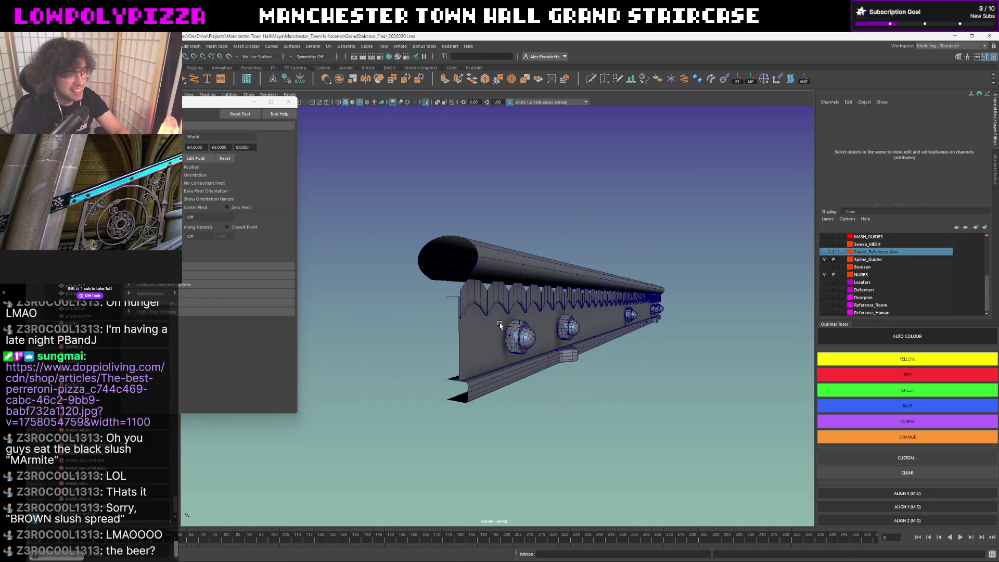
{"action": "left_click", "coordinate": [493, 306]}
{"action": "left_click", "coordinate": [480, 329]}
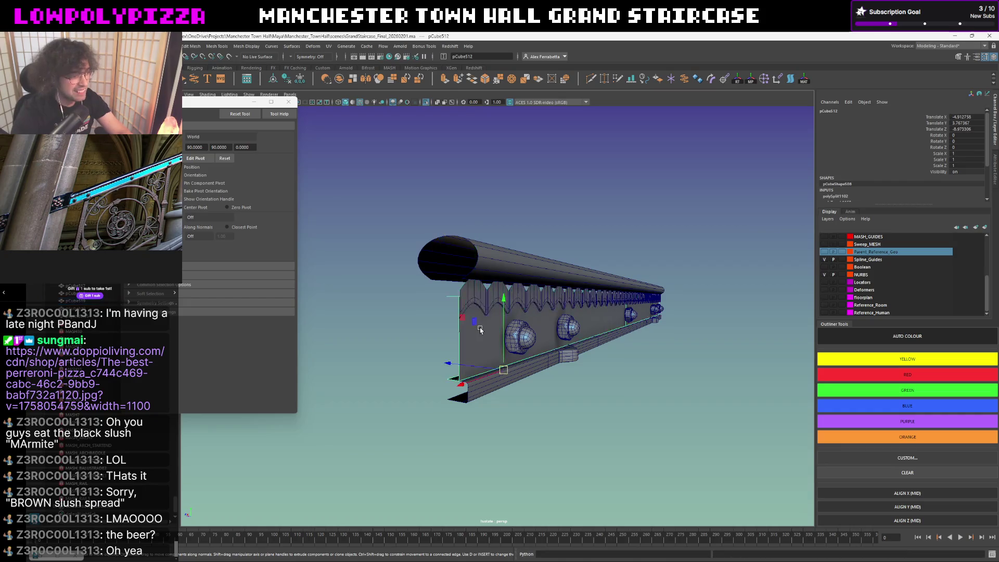
Lower the cylinder rail slightly in Y.
{"action": "left_click_drag", "start_coordinate": [480, 329], "coordinate": [495, 321], "text": "alt"}
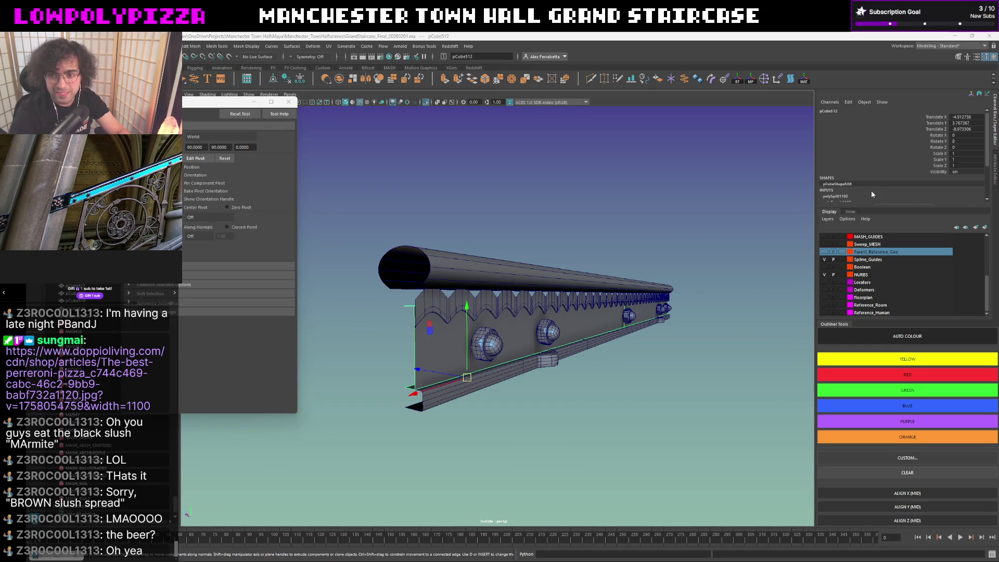
{"action": "left_click", "coordinate": [520, 266]}
{"action": "mouse_move", "coordinate": [623, 211]}
{"action": "left_mouse_down"}
{"action": "mouse_move", "coordinate": [586, 238]}
{"action": "mouse_move", "coordinate": [570, 235]}
{"action": "left_mouse_up"}
Merge the scalloped trim's vertices with a 0.001 distance threshold.
{"action": "left_click", "coordinate": [437, 259]}
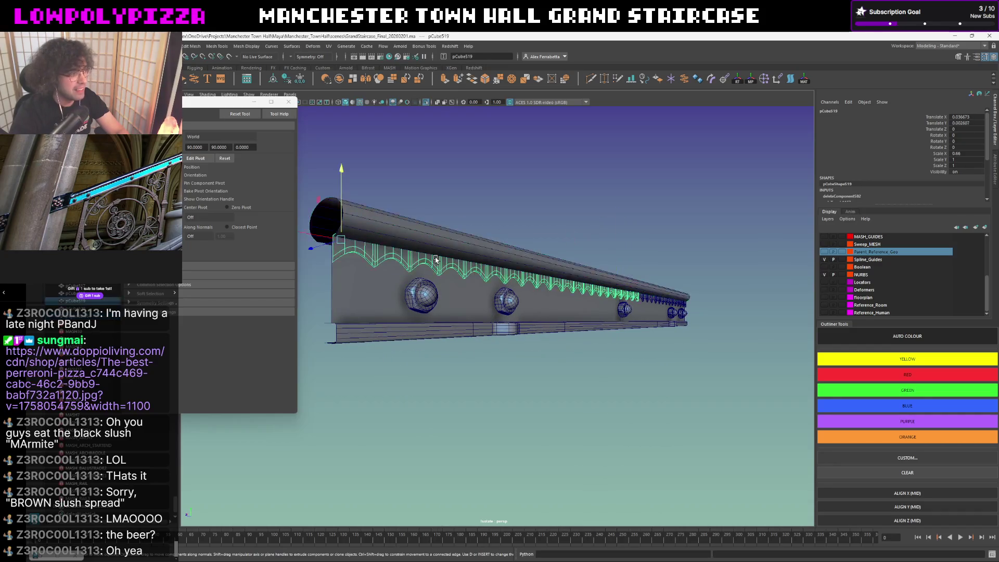
{"action": "left_click", "coordinate": [649, 296]}
{"action": "scroll", "coordinate": [625, 288], "scroll_direction": "up", "scroll_amount": 5}
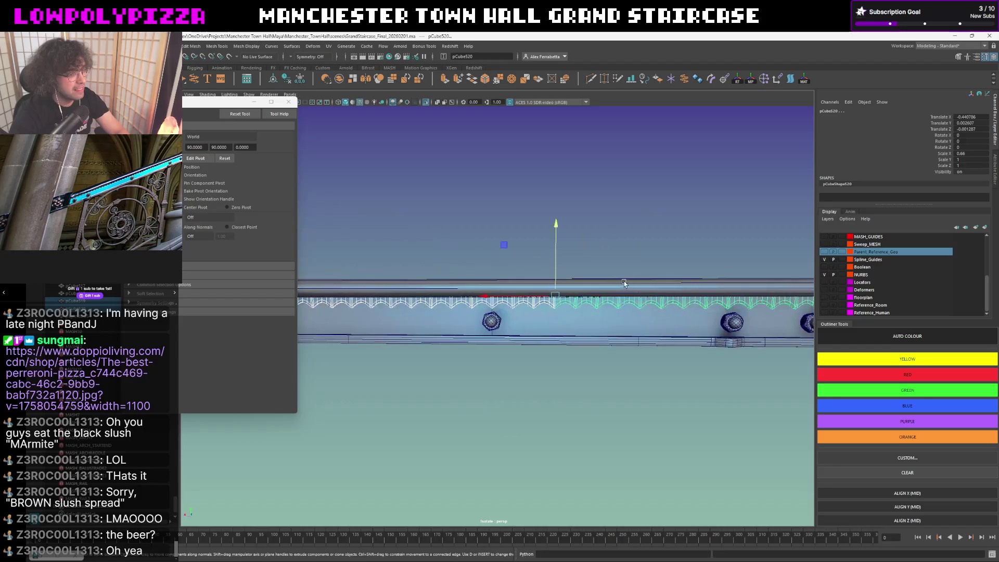
{"action": "key", "text": "1"}
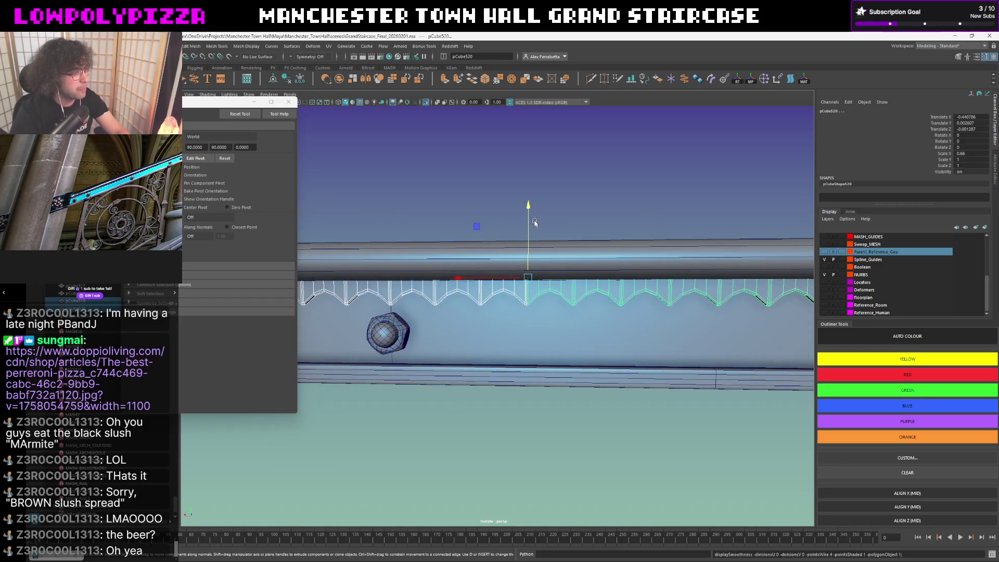
{"action": "right_click_drag", "start_coordinate": [518, 291], "coordinate": [557, 238]}
{"action": "left_click_drag", "start_coordinate": [557, 238], "coordinate": [503, 311]}
{"action": "mouse_move", "coordinate": [539, 229]}
{"action": "right_mouse_down", "text": "shift"}
{"action": "mouse_move", "coordinate": [559, 195]}
{"action": "mouse_move", "coordinate": [597, 195]}
{"action": "right_mouse_up", "text": "shift"}
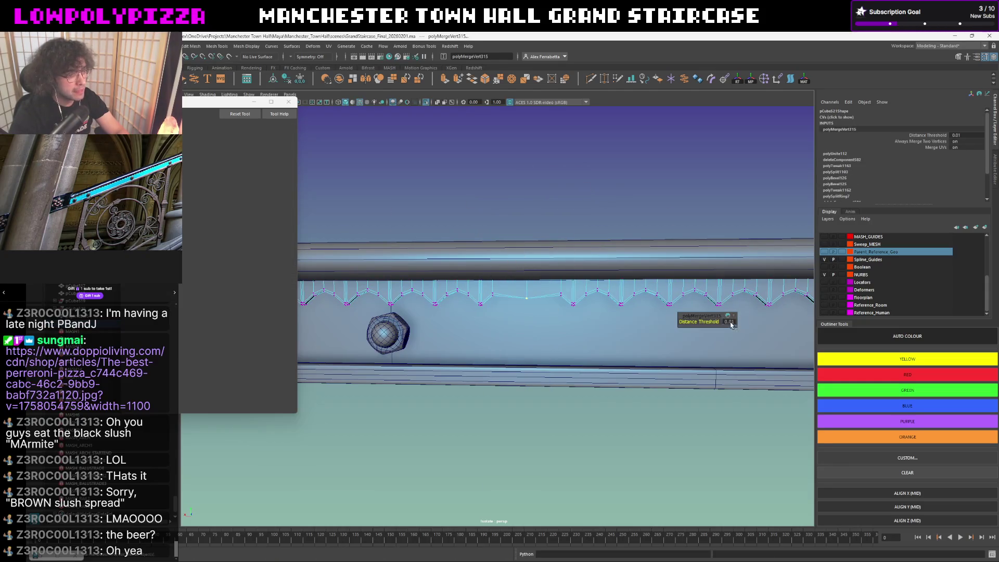
{"action": "type", "text": "1"}
{"action": "key", "text": "Return"}
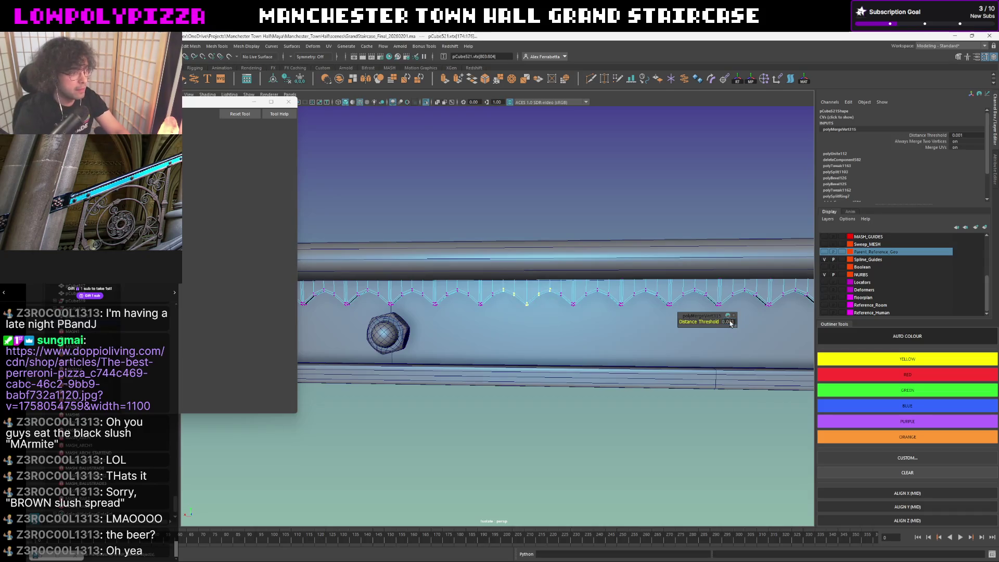
Return to object mode and check the merged trim from the side.
{"action": "mouse_move", "coordinate": [728, 327]}
{"action": "left_mouse_down", "text": "alt"}
{"action": "mouse_move", "coordinate": [651, 218]}
{"action": "mouse_move", "coordinate": [651, 192]}
{"action": "mouse_move", "coordinate": [690, 194]}
{"action": "left_mouse_up", "text": "alt"}
{"action": "key", "text": "w"}
{"action": "key", "text": "F8"}
{"action": "left_click", "coordinate": [643, 210]}
{"action": "left_click", "coordinate": [527, 299]}
{"action": "mouse_move", "coordinate": [526, 299]}
{"action": "left_mouse_down", "text": "alt"}
{"action": "mouse_move", "coordinate": [529, 290]}
{"action": "mouse_move", "coordinate": [469, 281]}
{"action": "mouse_move", "coordinate": [519, 216]}
{"action": "left_mouse_up", "text": "alt"}
{"action": "left_click", "coordinate": [520, 217]}
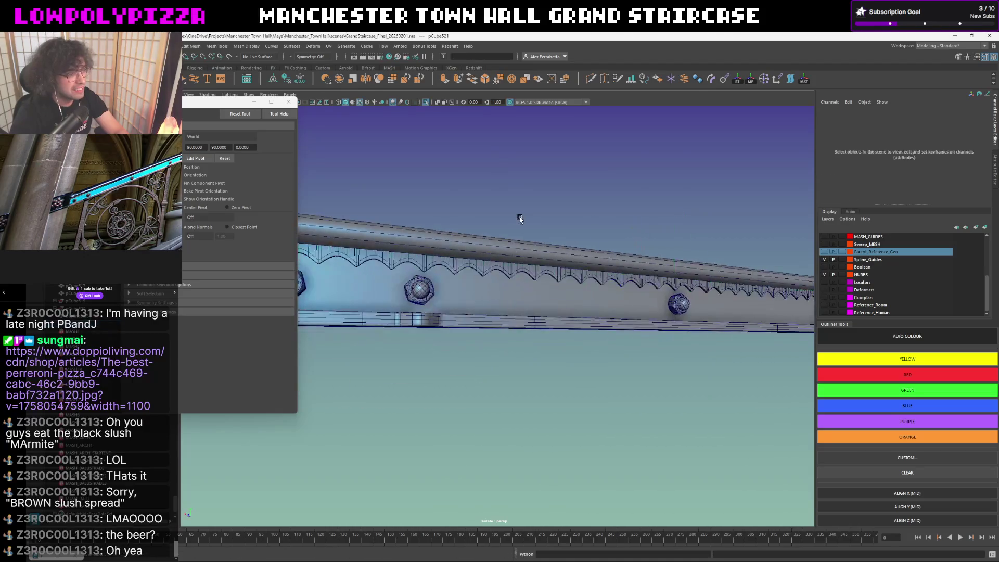
Bring back the full staircase scene and isolate the scalloped trim strip.
{"action": "scroll", "coordinate": [499, 225], "scroll_direction": "down", "scroll_amount": 3}
{"action": "key", "text": "ctrl+1"}
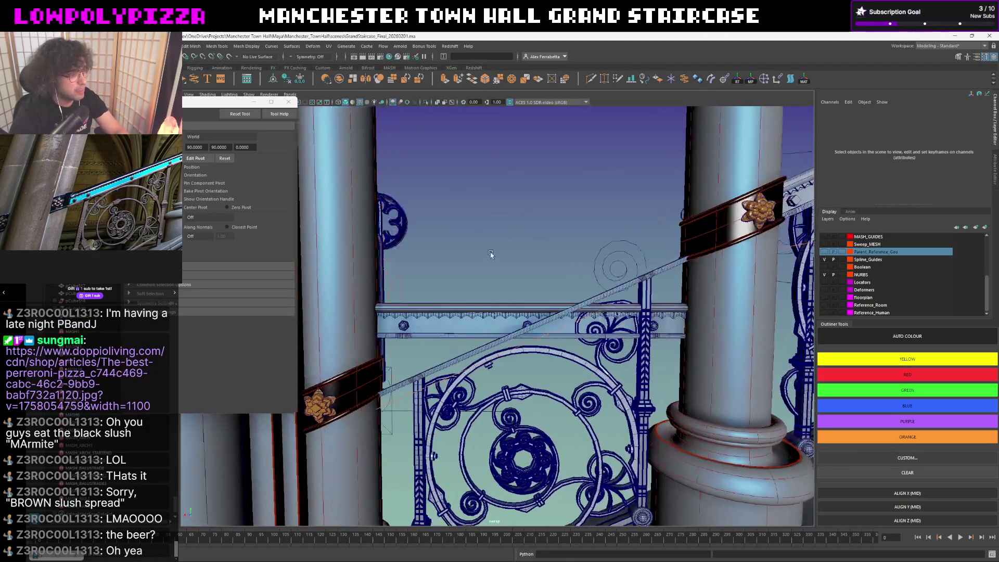
{"action": "right_click_drag", "start_coordinate": [520, 245], "coordinate": [555, 249], "text": "alt"}
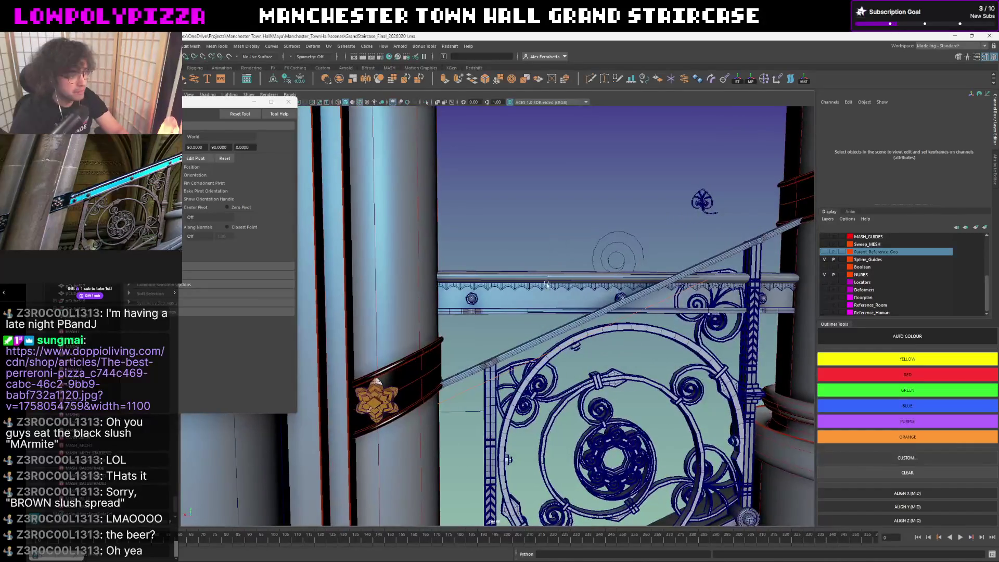
{"action": "left_click", "coordinate": [544, 302]}
{"action": "left_click", "coordinate": [543, 239]}
{"action": "scroll", "coordinate": [547, 259], "scroll_direction": "up", "scroll_amount": 2}
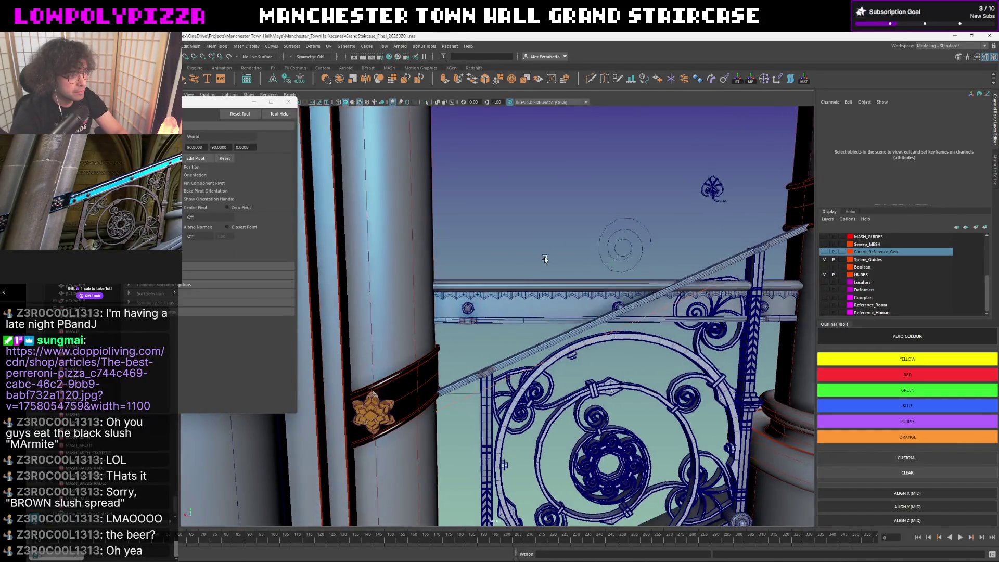
{"action": "left_click", "coordinate": [508, 290]}
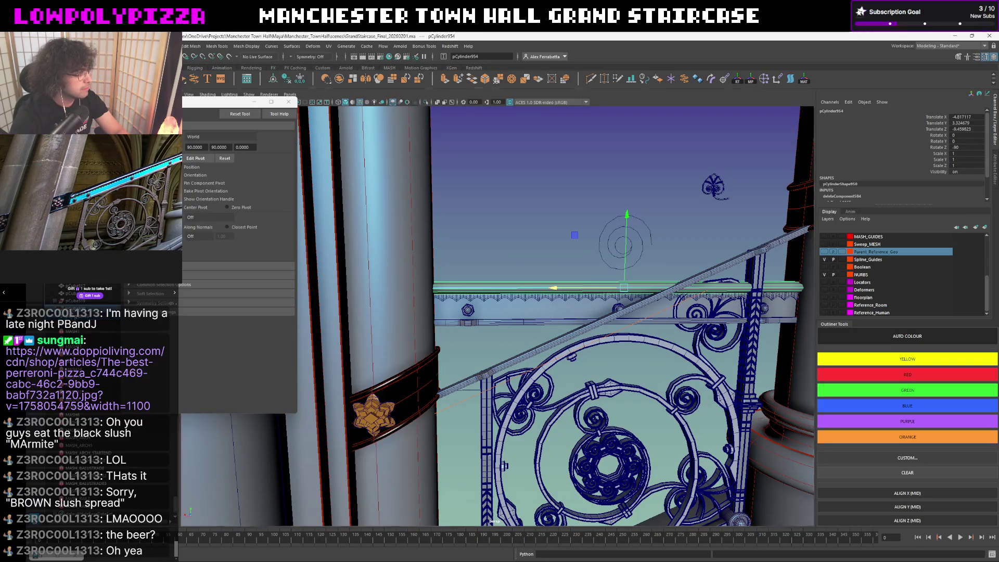
{"action": "left_click", "coordinate": [588, 291]}
{"action": "left_click", "coordinate": [518, 312]}
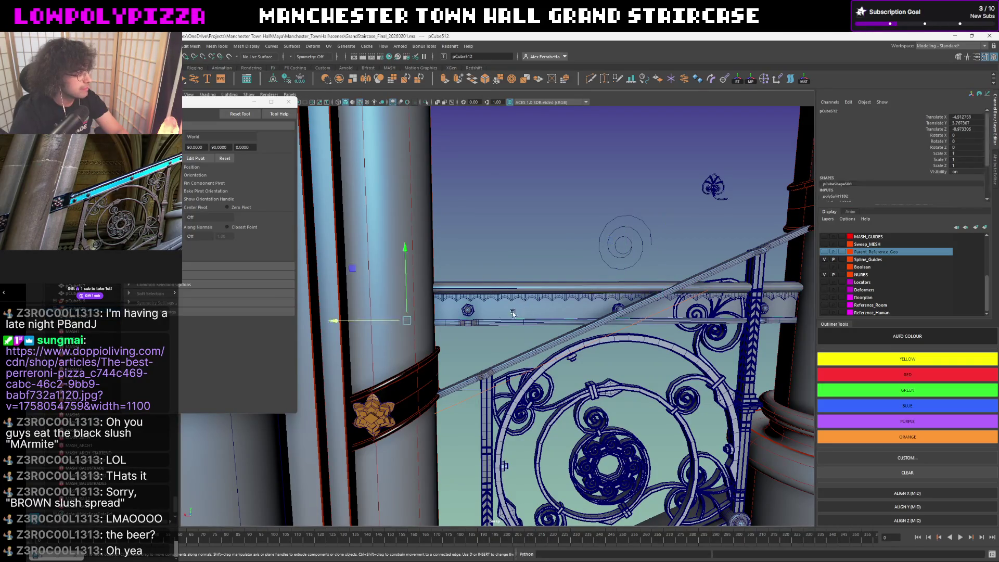
{"action": "left_click", "coordinate": [396, 281]}
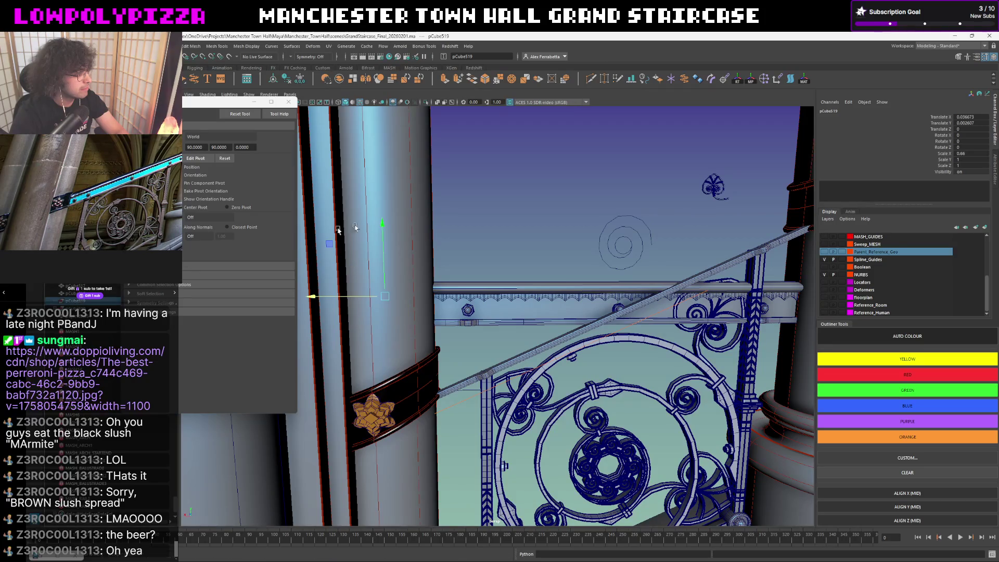
{"action": "key", "text": "ctrl+1"}
{"action": "key", "text": "ctrl+1"}
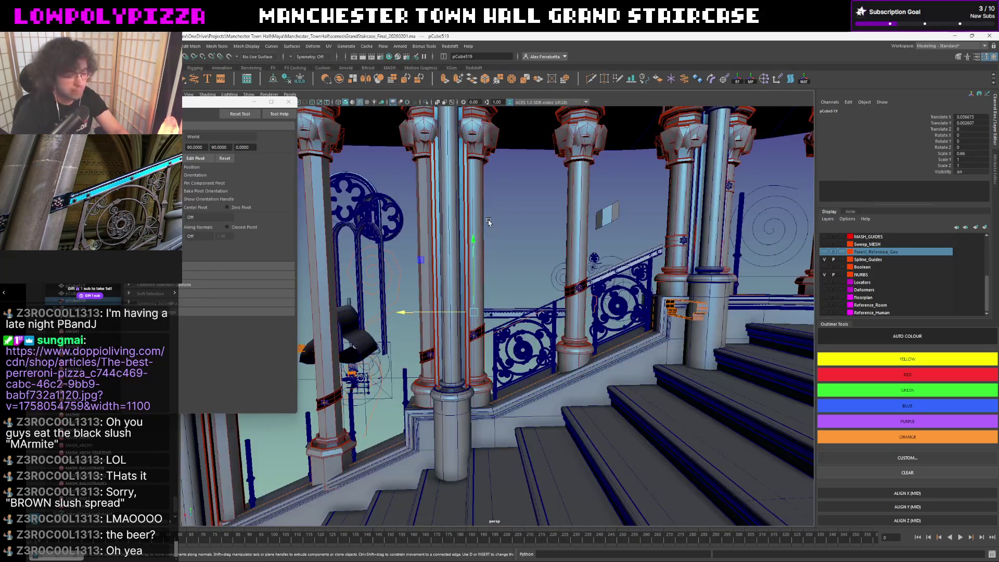
Freeze the scalloped trim strip's transformations.
{"action": "scroll", "coordinate": [495, 245], "scroll_direction": "up", "scroll_amount": 5}
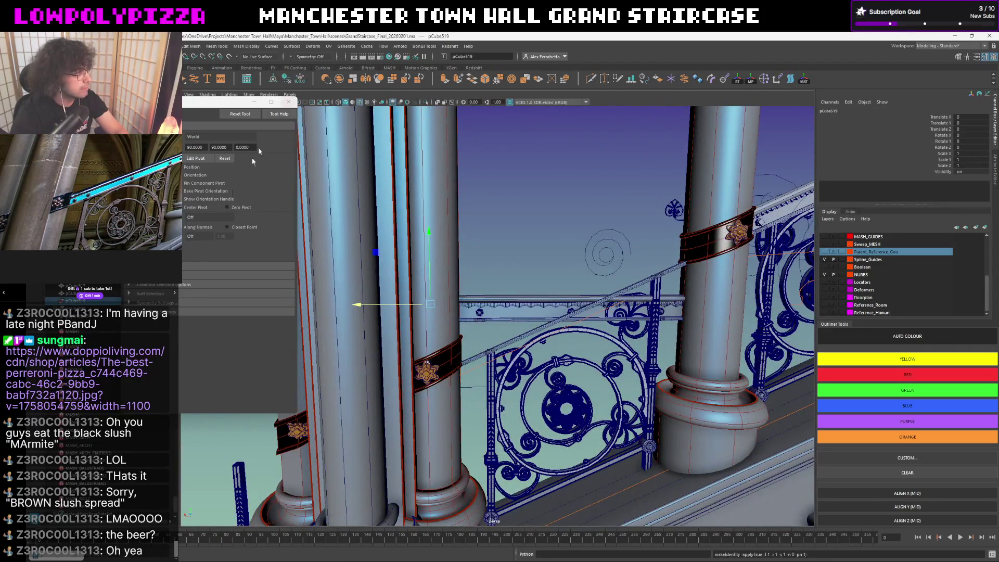
{"action": "scroll", "coordinate": [541, 289], "scroll_direction": "up", "scroll_amount": 3}
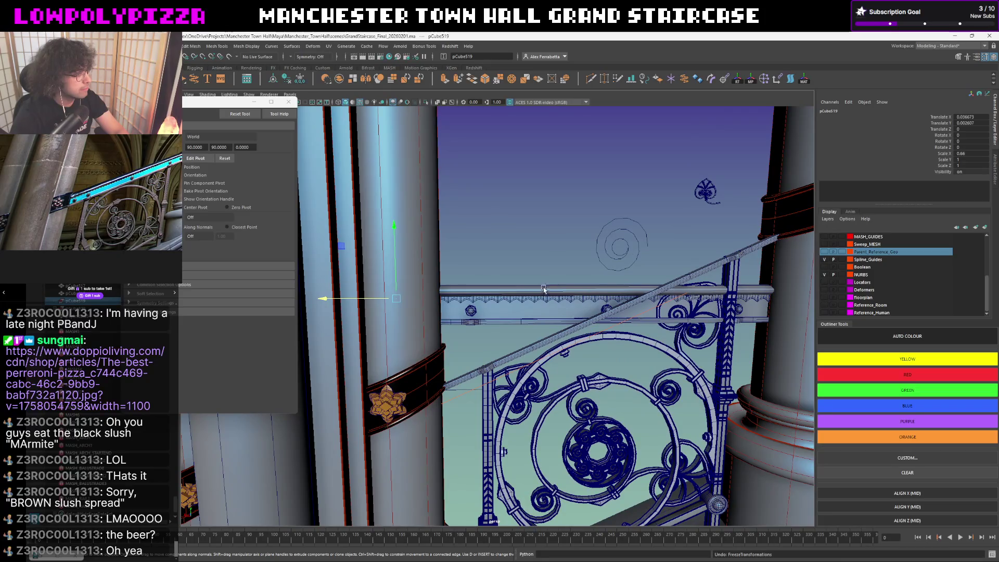
{"action": "left_click", "coordinate": [520, 300]}
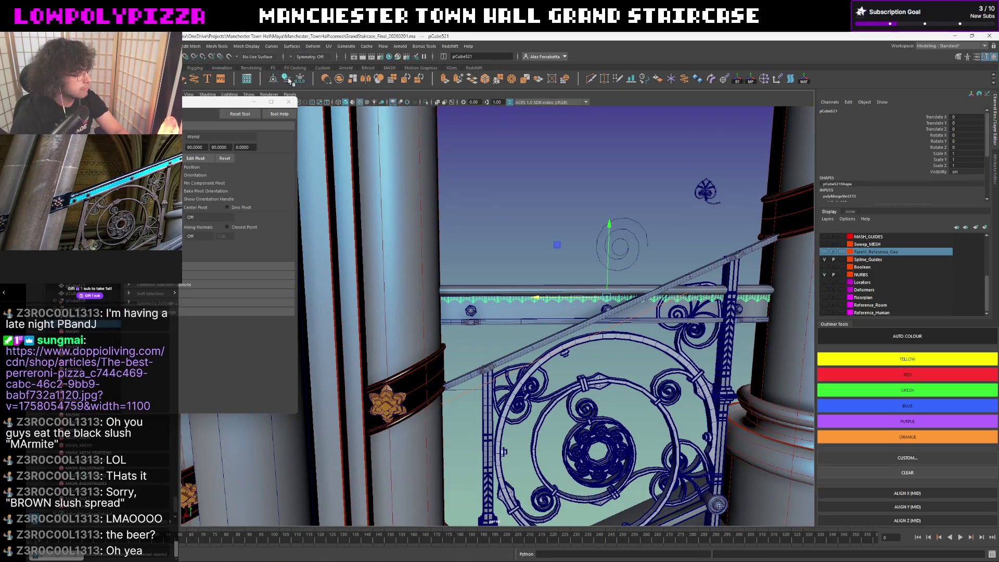
{"action": "left_click", "coordinate": [287, 79]}
Select the rail band mesh, isolate it, and frame it level in view.
{"action": "left_click", "coordinate": [83, 301]}
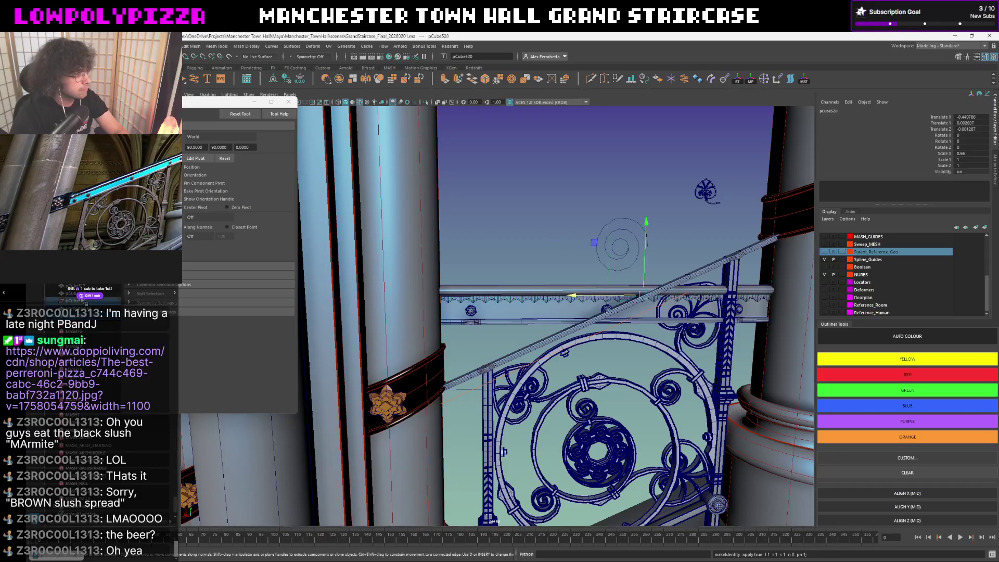
{"action": "left_click", "coordinate": [82, 301], "text": "ctrl"}
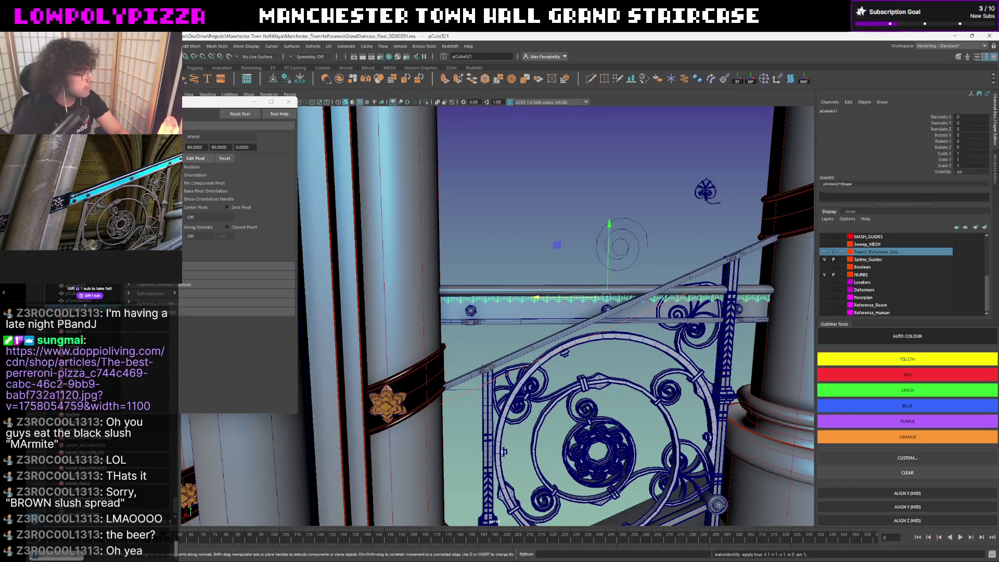
{"action": "left_click", "coordinate": [81, 302]}
{"action": "left_click", "coordinate": [80, 302]}
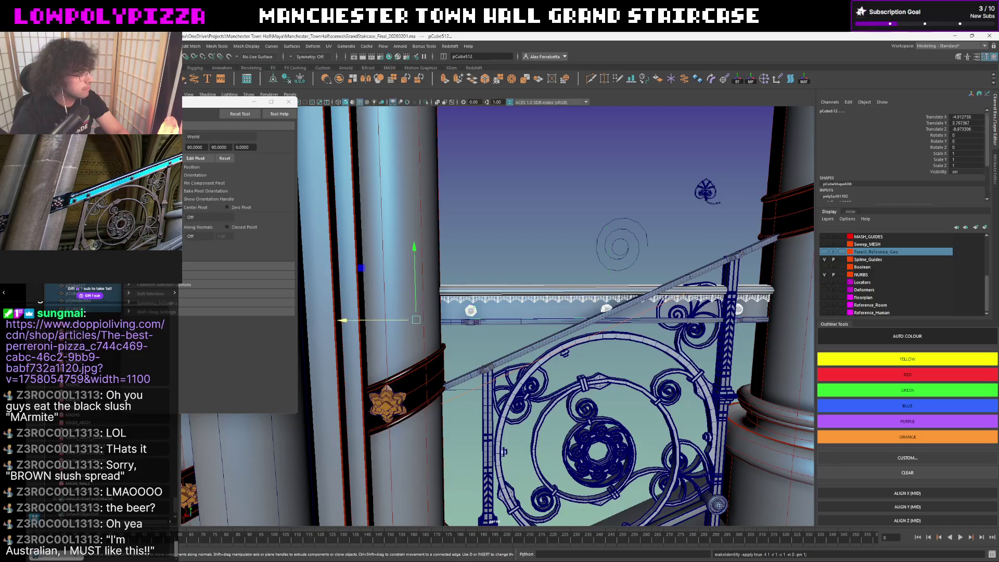
{"action": "left_click", "coordinate": [504, 301]}
{"action": "mouse_move", "coordinate": [505, 301]}
{"action": "left_mouse_down", "text": "alt"}
{"action": "mouse_move", "coordinate": [544, 271]}
{"action": "mouse_move", "coordinate": [531, 278]}
{"action": "mouse_move", "coordinate": [618, 295]}
{"action": "left_mouse_up", "text": "alt"}
{"action": "key", "text": "f"}
{"action": "key", "text": "bracketleft"}
{"action": "left_click", "coordinate": [596, 301]}
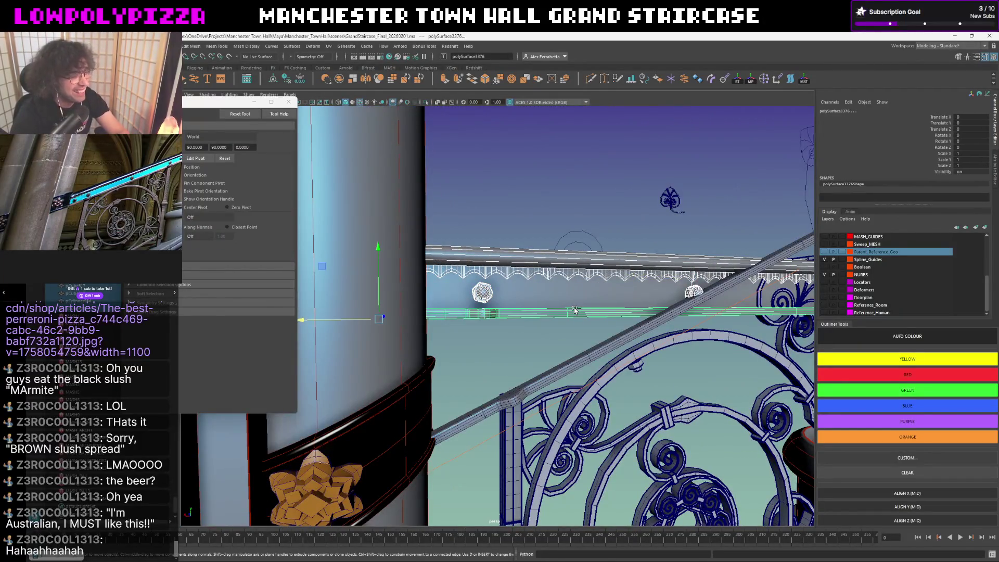
{"action": "key", "text": "ctrl+1"}
{"action": "key", "text": "f"}
{"action": "left_click_drag", "start_coordinate": [547, 270], "coordinate": [539, 218], "text": "alt"}
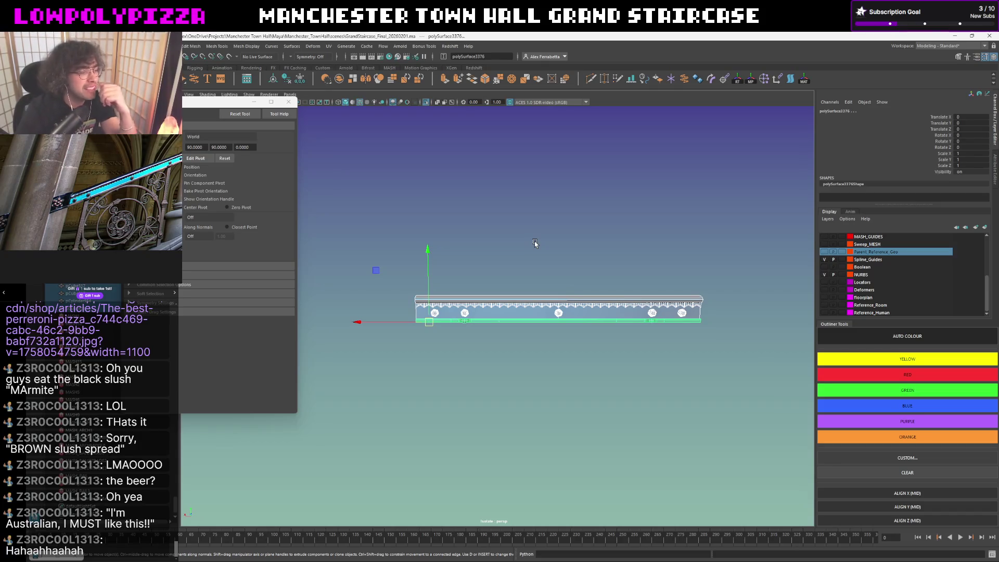
{"action": "mouse_move", "coordinate": [532, 239]}
{"action": "left_mouse_down", "text": "alt"}
{"action": "mouse_move", "coordinate": [513, 226]}
{"action": "mouse_move", "coordinate": [586, 219]}
{"action": "mouse_move", "coordinate": [542, 237]}
{"action": "mouse_move", "coordinate": [571, 241]}
{"action": "mouse_move", "coordinate": [560, 244]}
{"action": "left_mouse_up", "text": "alt"}
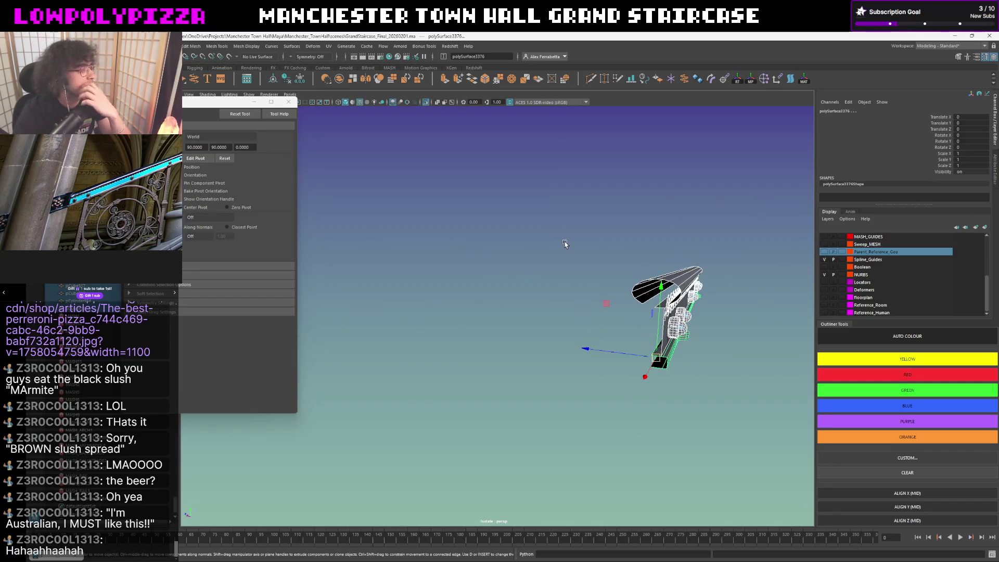
{"action": "mouse_move", "coordinate": [662, 245]}
{"action": "left_mouse_down", "text": "alt"}
{"action": "mouse_move", "coordinate": [677, 244]}
{"action": "mouse_move", "coordinate": [520, 284]}
{"action": "left_mouse_up", "text": "alt"}
{"action": "scroll", "coordinate": [608, 266], "scroll_direction": "up", "scroll_amount": 3}
{"action": "right_click_drag", "start_coordinate": [520, 284], "coordinate": [554, 309]}
{"action": "left_click", "coordinate": [553, 310]}
{"action": "left_click_drag", "start_coordinate": [553, 310], "coordinate": [577, 246], "text": "alt"}
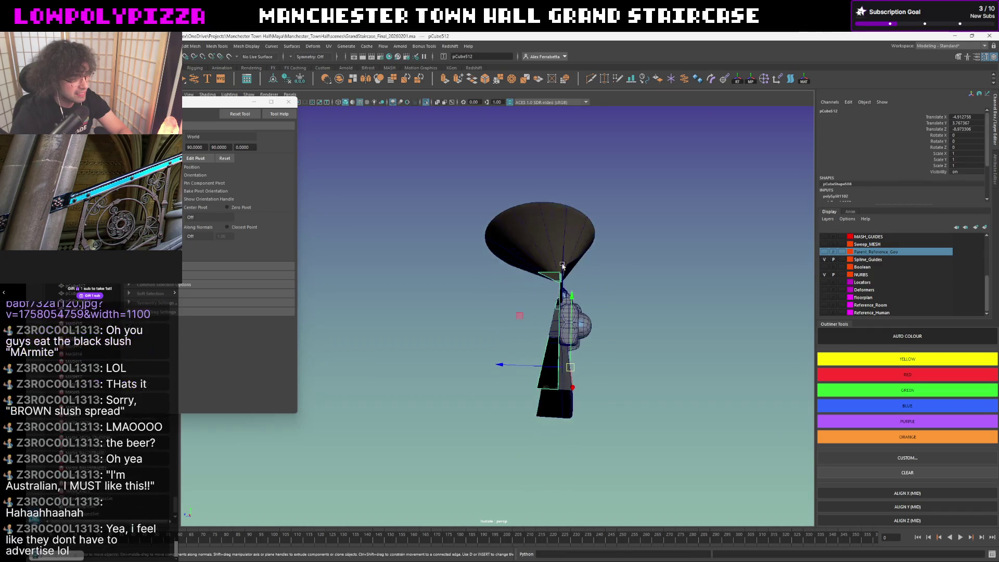
{"action": "right_click_drag", "start_coordinate": [601, 239], "coordinate": [599, 218]}
{"action": "left_click_drag", "start_coordinate": [598, 219], "coordinate": [591, 246], "text": "alt"}
{"action": "left_click", "coordinate": [553, 292]}
{"action": "right_click_drag", "start_coordinate": [553, 293], "coordinate": [613, 256]}
{"action": "left_click", "coordinate": [577, 271]}
{"action": "left_click_drag", "start_coordinate": [577, 270], "coordinate": [507, 256], "text": "alt"}
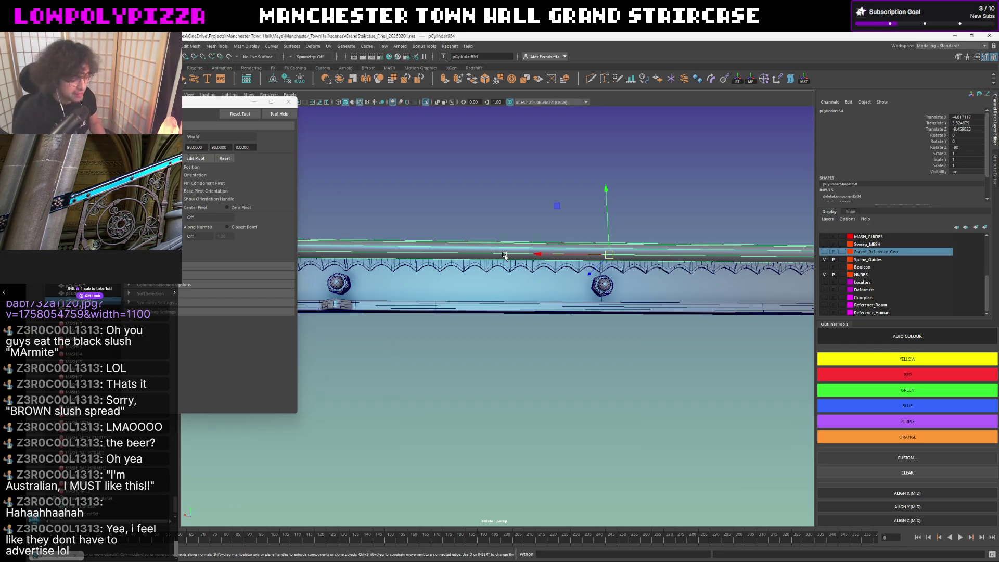
{"action": "mouse_move", "coordinate": [484, 248]}
{"action": "left_mouse_down", "text": "alt"}
{"action": "mouse_move", "coordinate": [435, 216]}
{"action": "mouse_move", "coordinate": [509, 228]}
{"action": "left_mouse_up", "text": "alt"}
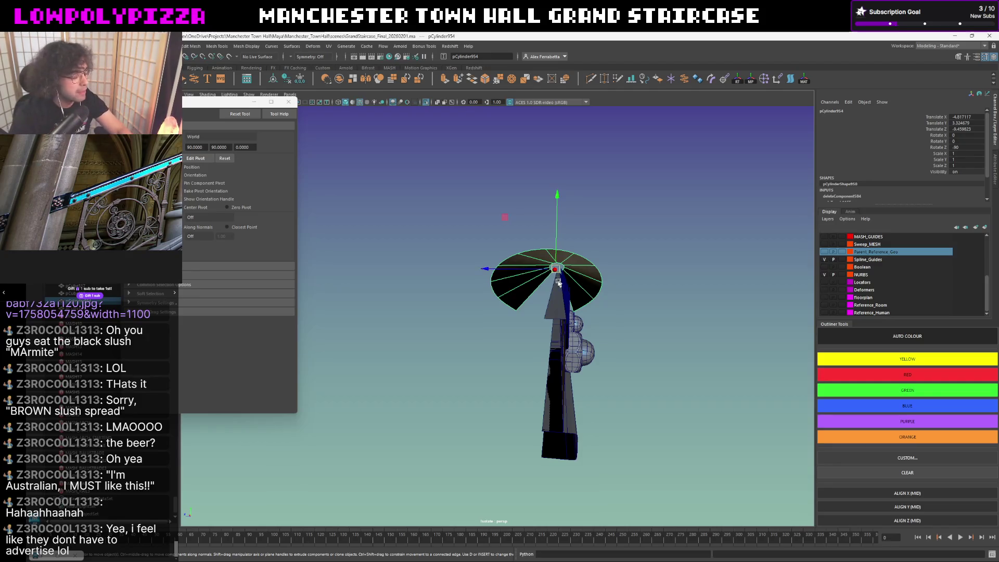
{"action": "left_click", "coordinate": [542, 285]}
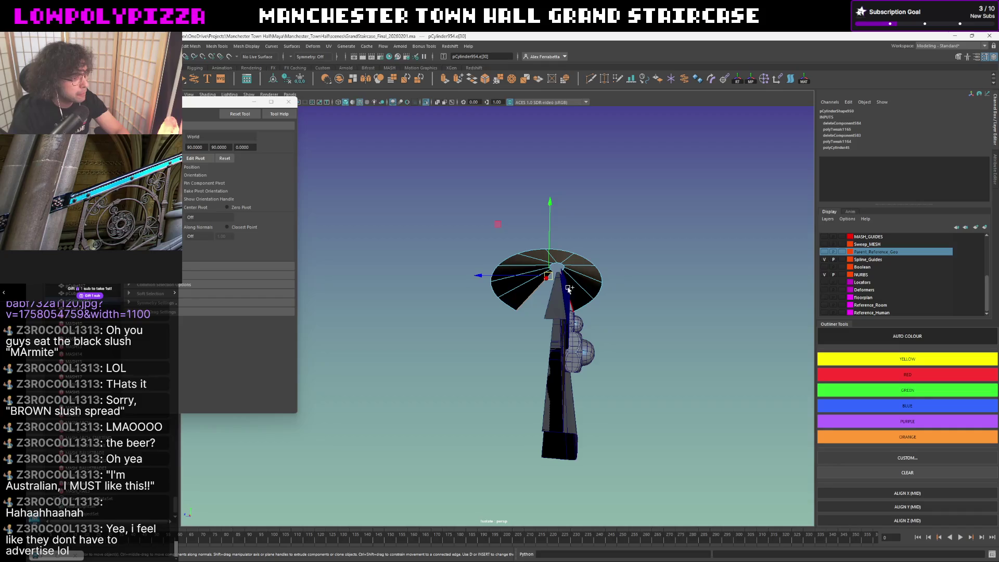